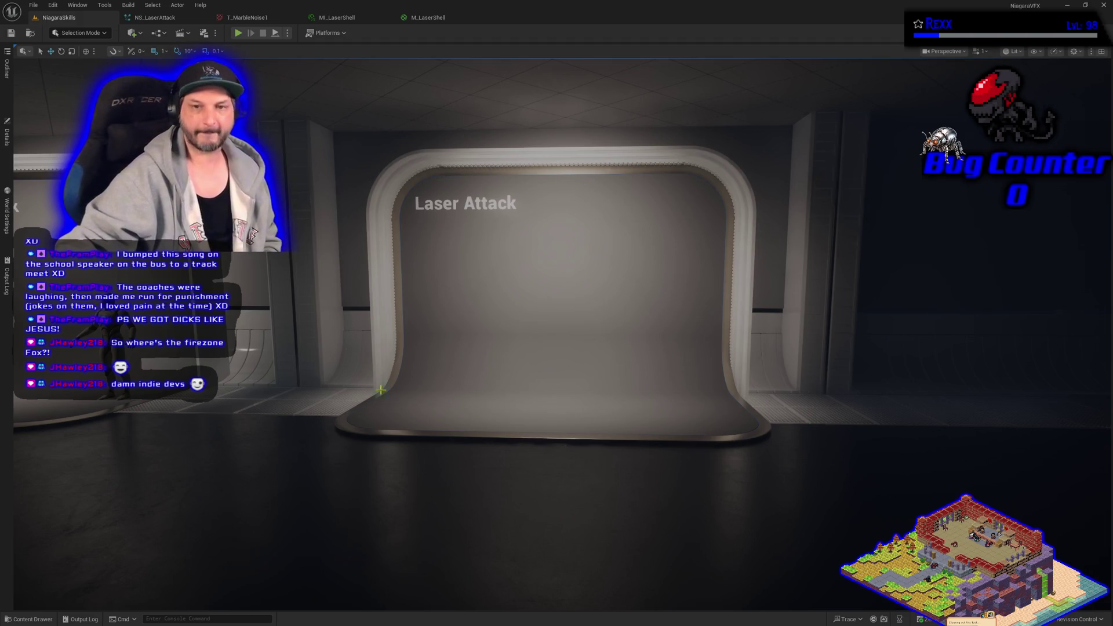
# Step: Show the BP_DefaultVFXSpawner5 details, then switch to a new browser window
pyautogui.click(7, 134)
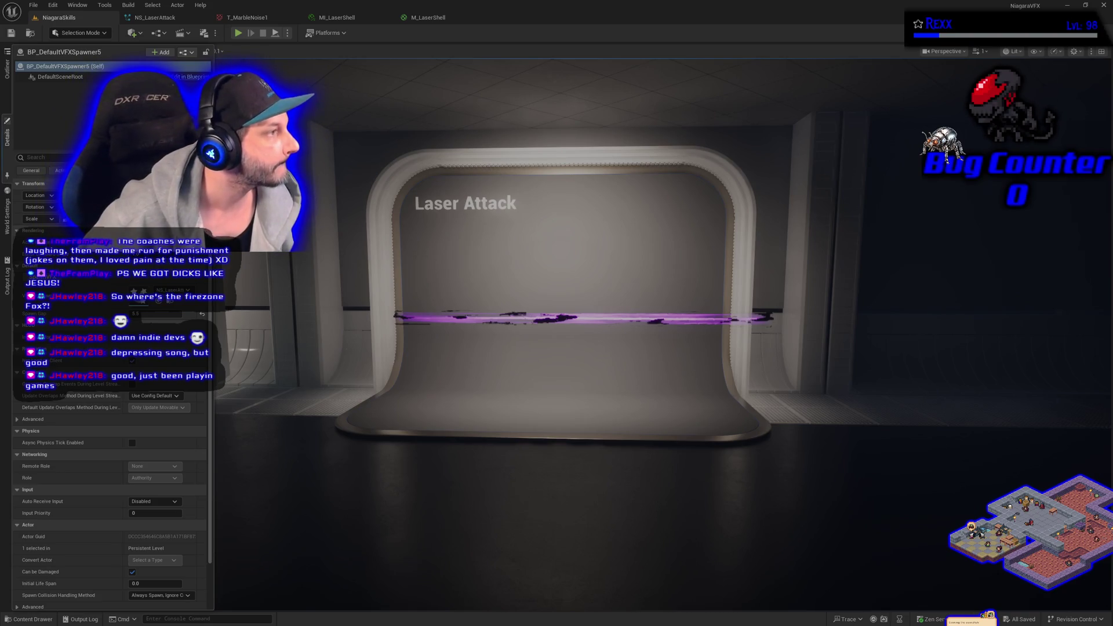
pyautogui.hotkey('alt', 'Tab')
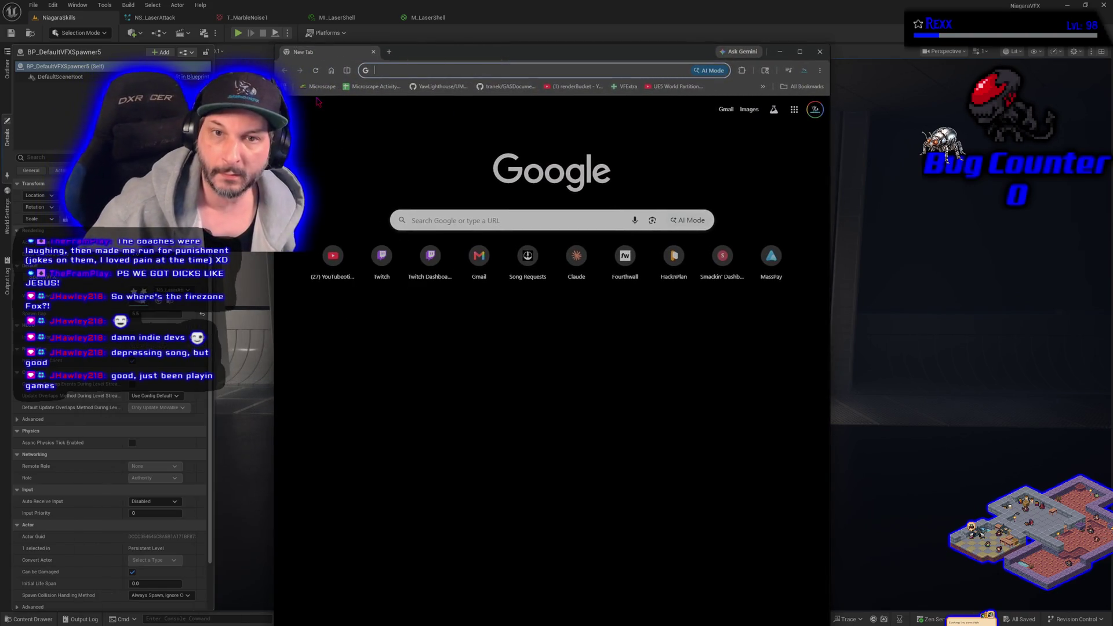
# Step: Load the Microscape game from the bookmark and maximize the browser window
pyautogui.click(389, 85)
pyautogui.click(799, 52)
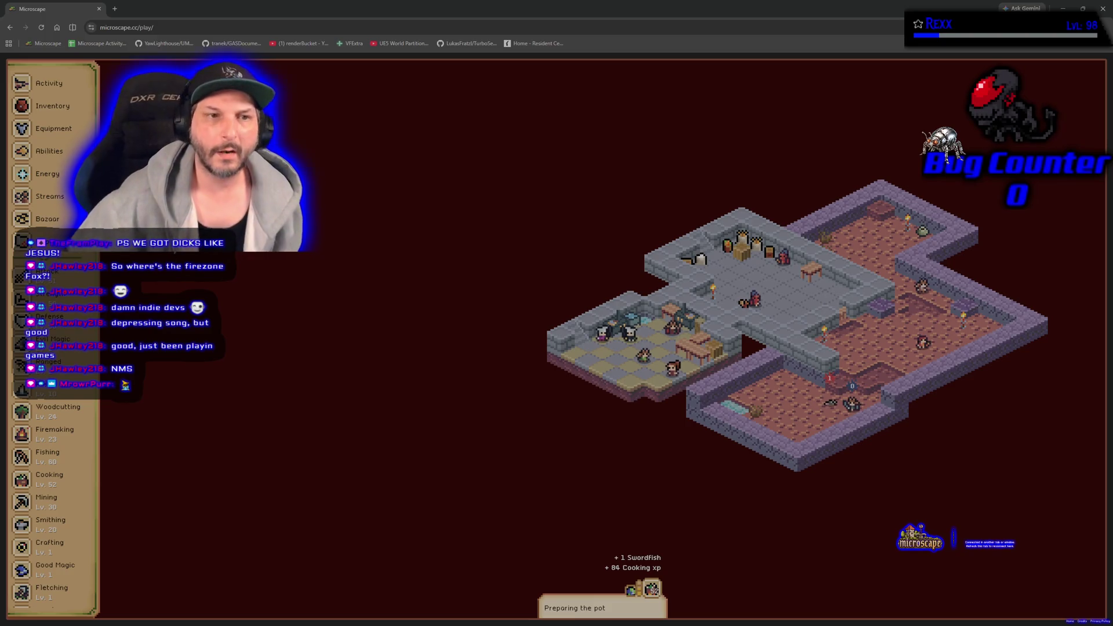
# Step: Review the Activity feed, minimize the game, and collapse Unreal's Details drawer
pyautogui.click(49, 83)
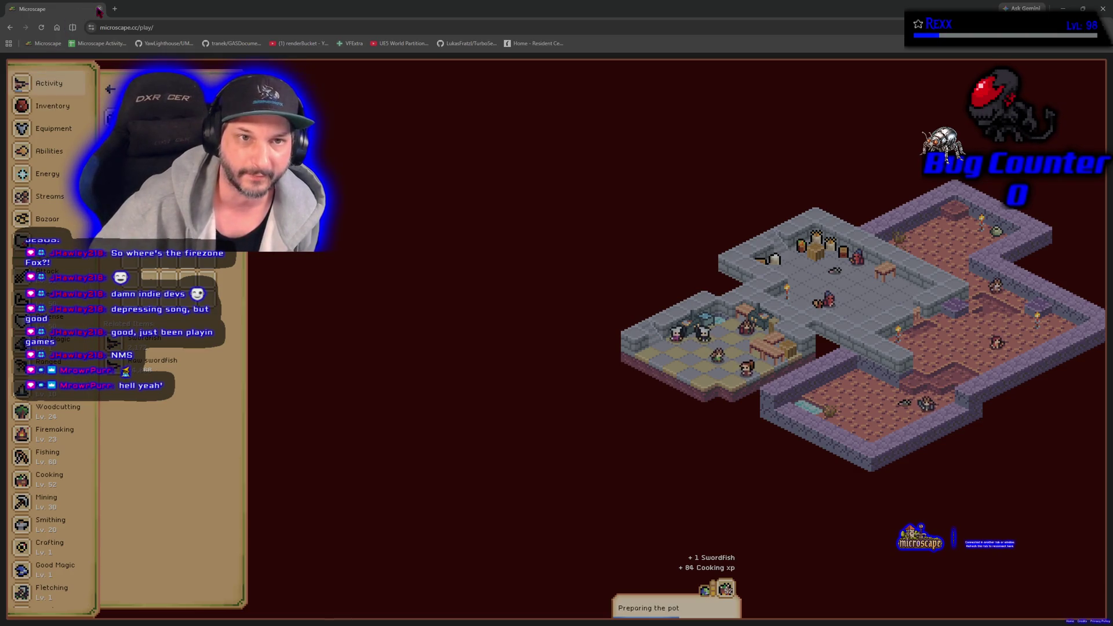
pyautogui.click(51, 84)
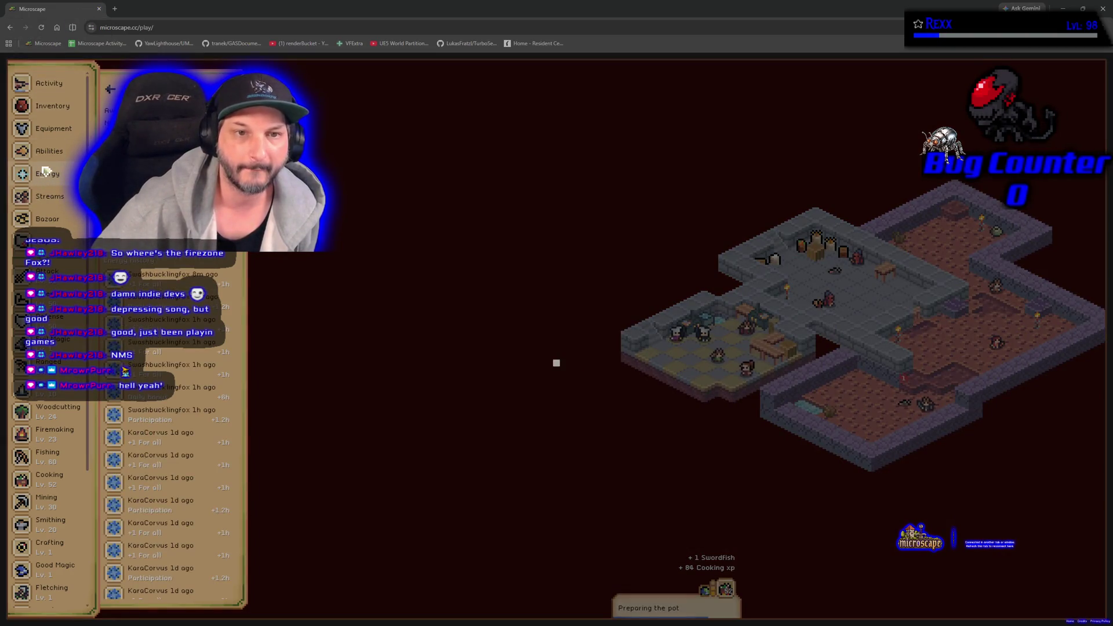
pyautogui.click(99, 9)
pyautogui.click(456, 396)
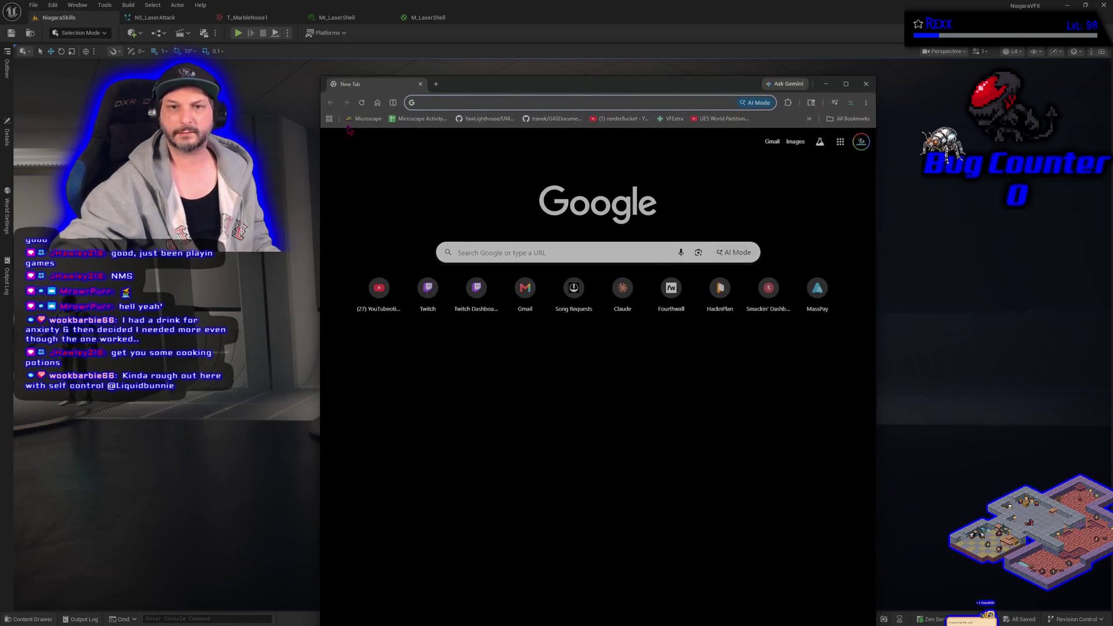
# Step: Reopen Microscape maximized, check Activity and Bazaar potion listings, confirm, then dismiss the marketplace
pyautogui.click(364, 119)
pyautogui.click(845, 83)
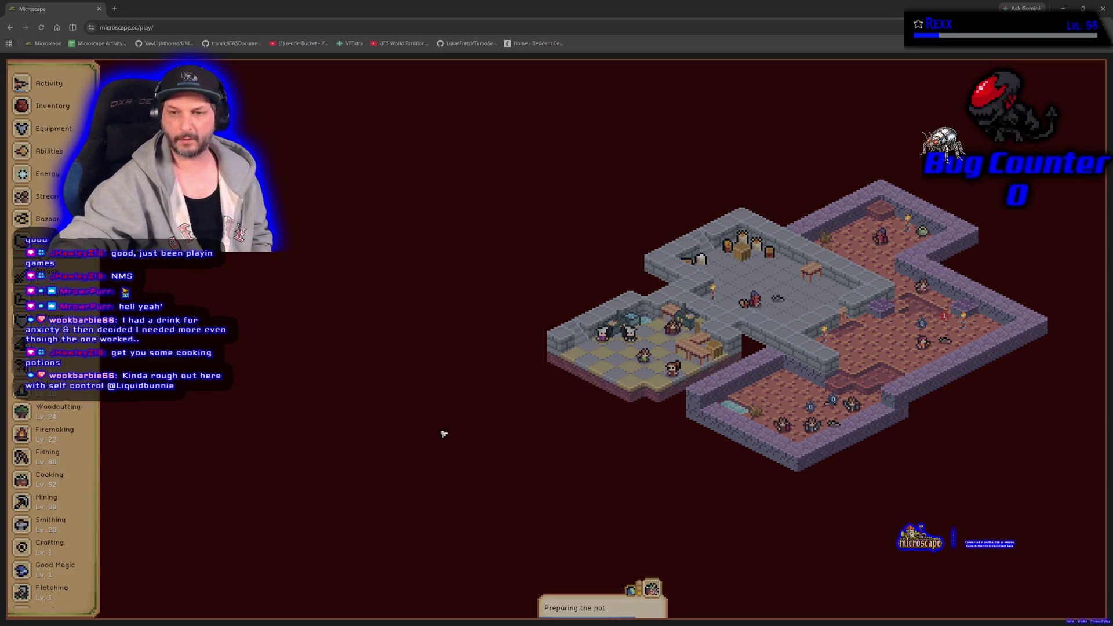
pyautogui.click(42, 87)
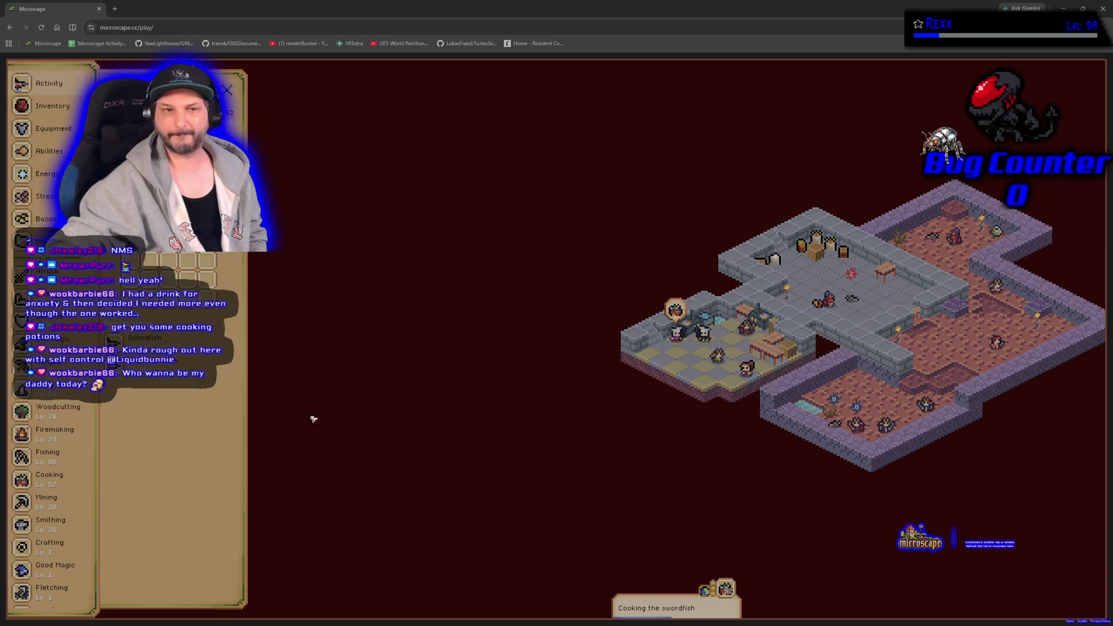
pyautogui.click(40, 220)
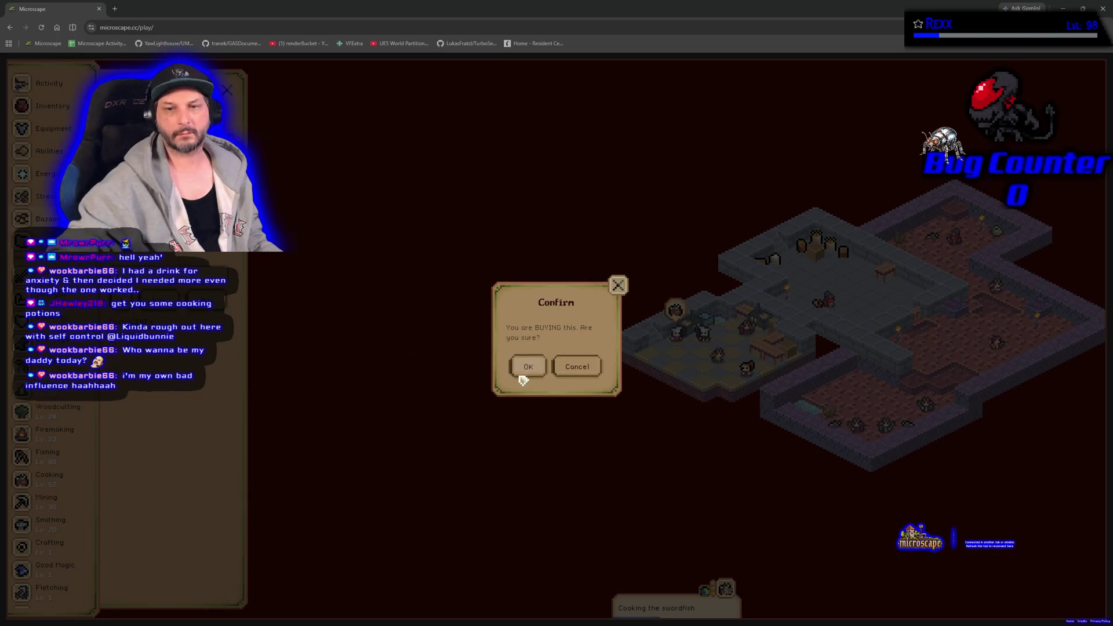
pyautogui.click(522, 373)
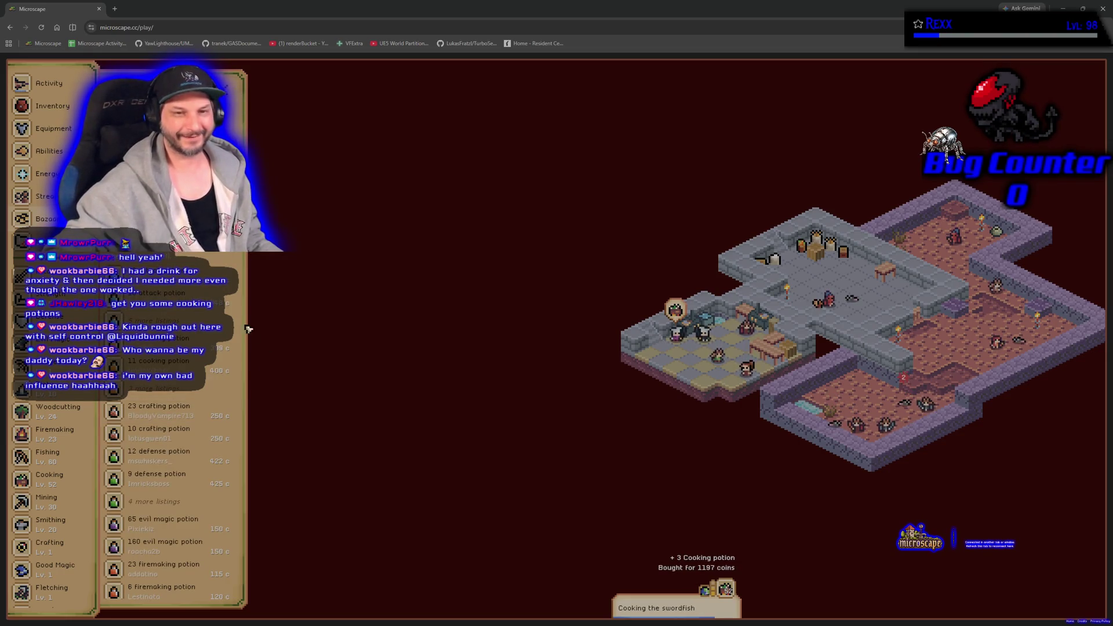
pyautogui.press('Escape')
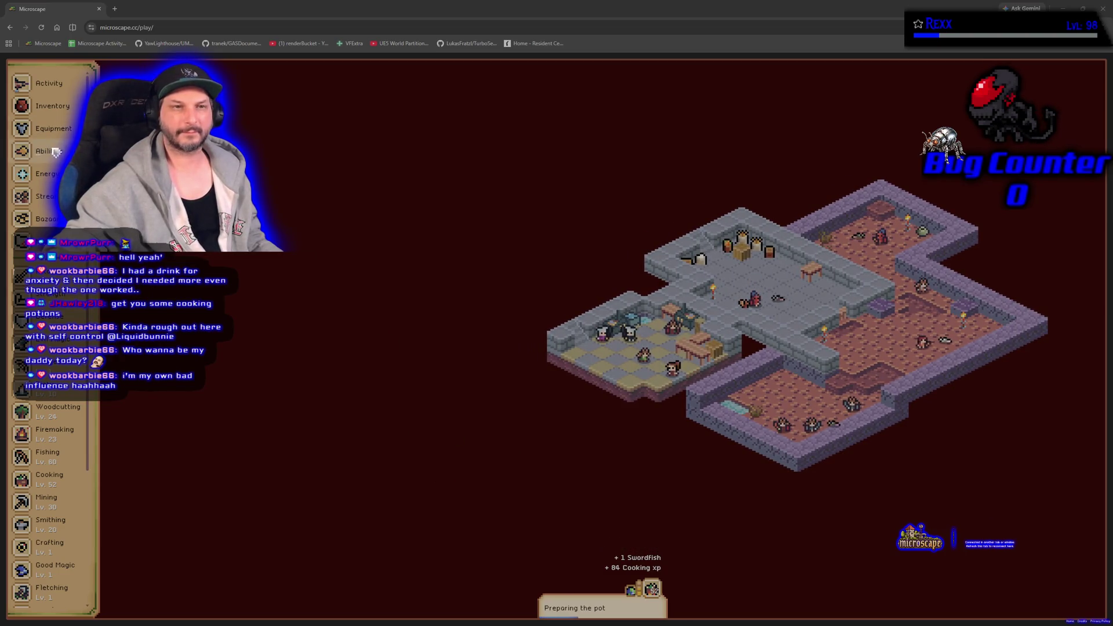
# Step: Review the inventory and equipment bonuses, close the stats panel, and close the Microscape tab
pyautogui.click(55, 108)
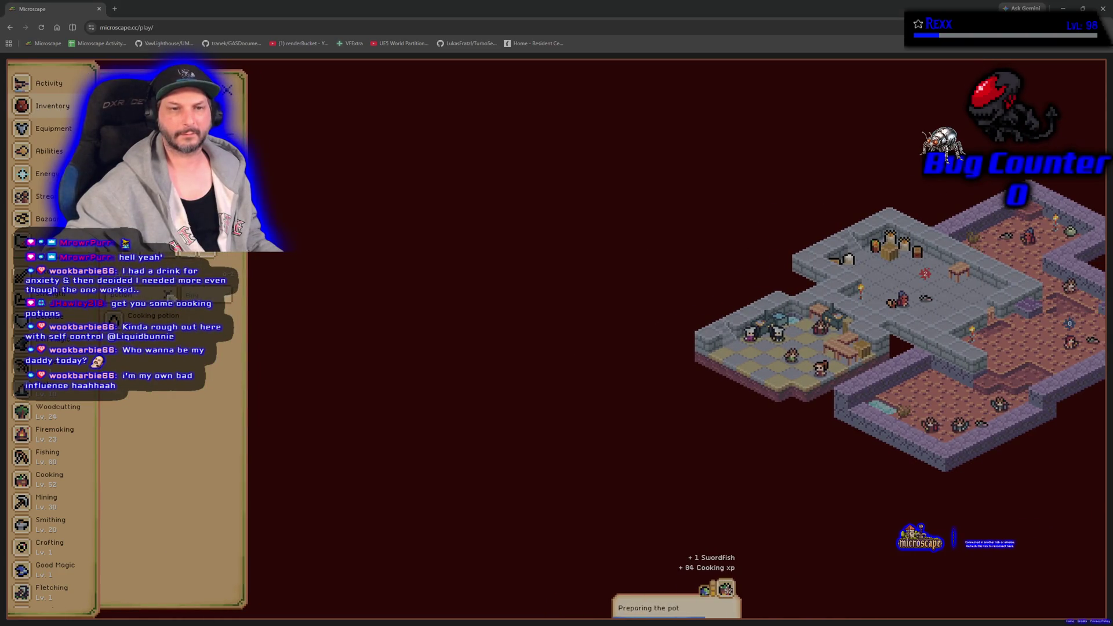
pyautogui.scroll(-5, 174, 400)
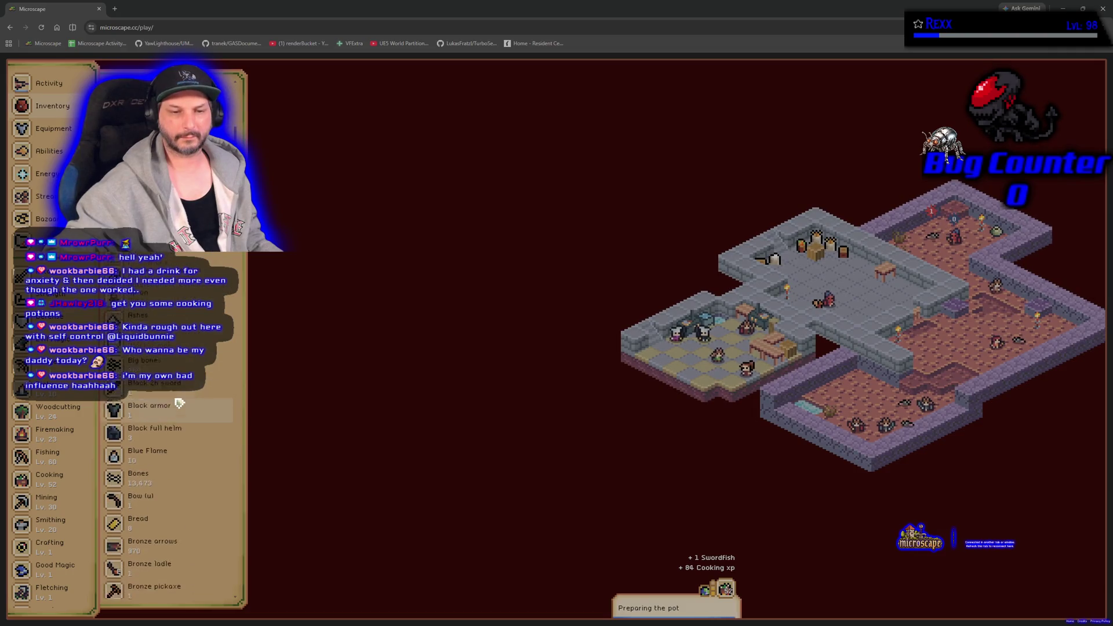
pyautogui.scroll(-2, 178, 403)
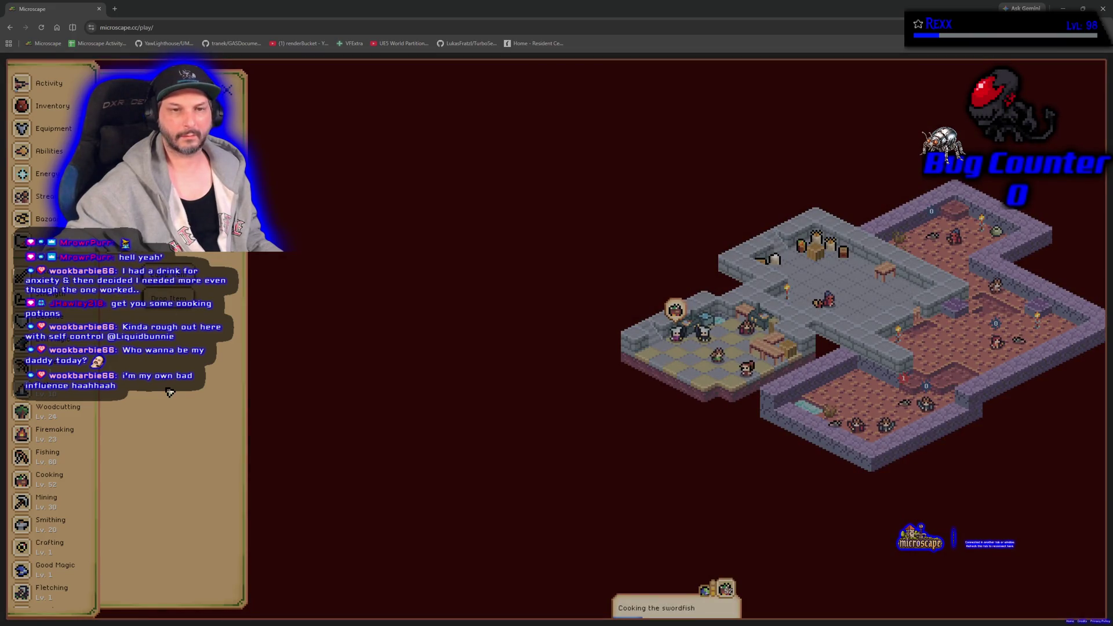
pyautogui.click(52, 105)
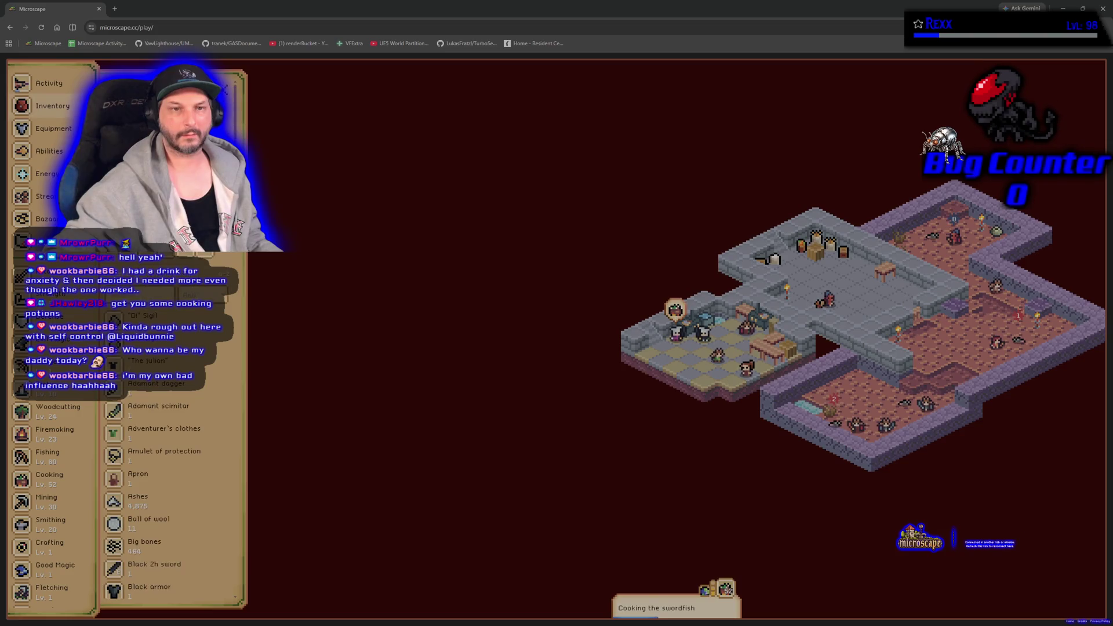
pyautogui.click(46, 131)
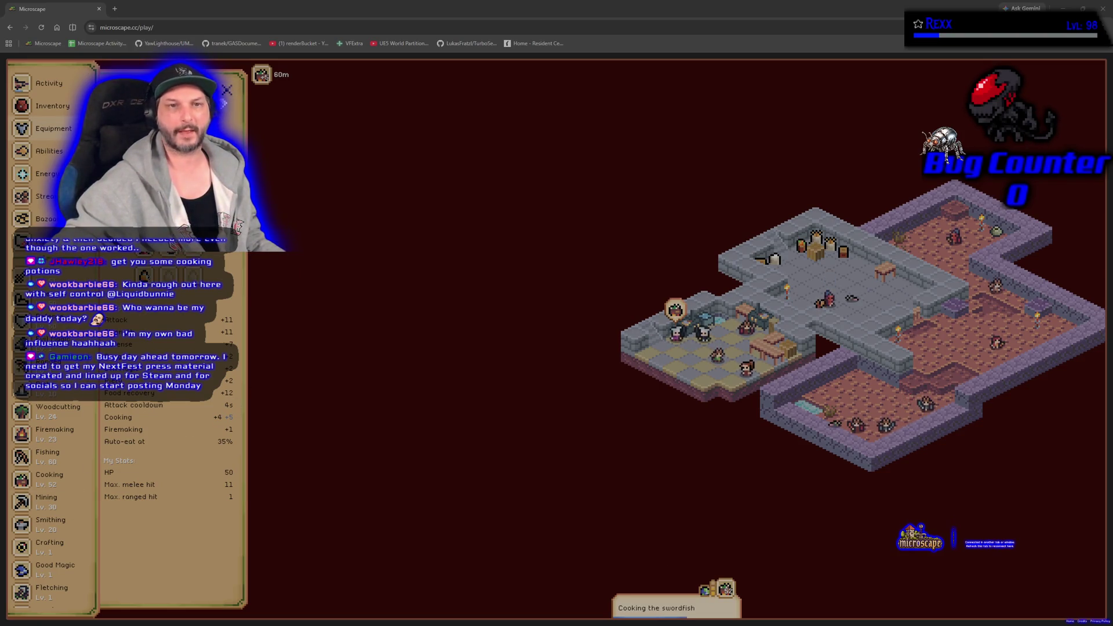
pyautogui.click(226, 91)
pyautogui.click(99, 9)
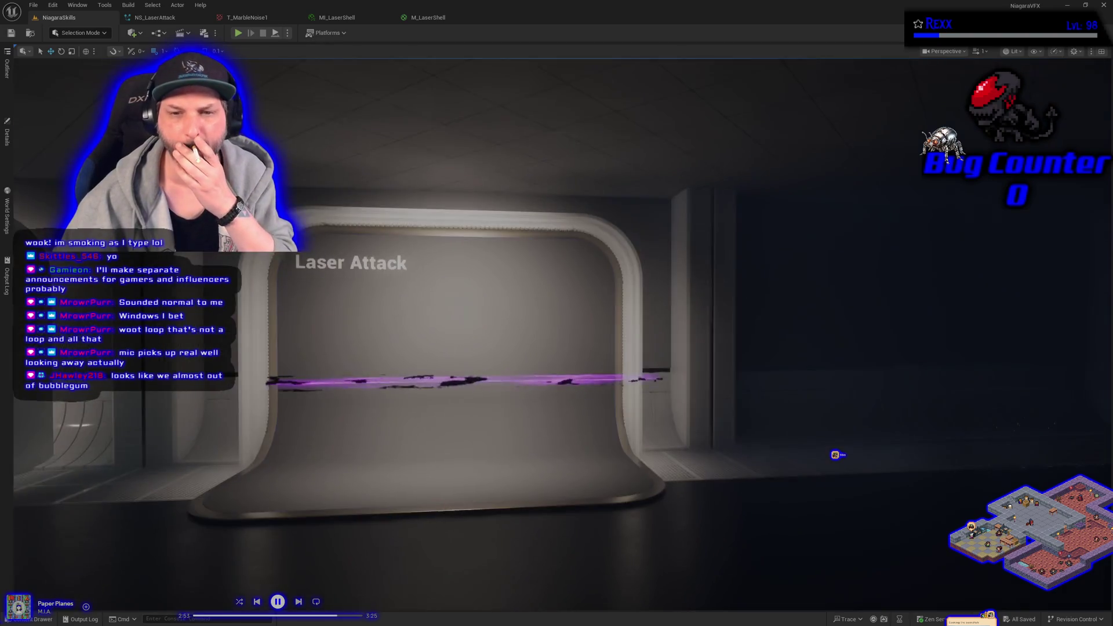
# Step: View the VFX spawner properties, pause the music, then hide the Details panel to widen the level view
pyautogui.moveTo(389, 443); pyautogui.dragTo(403, 457)
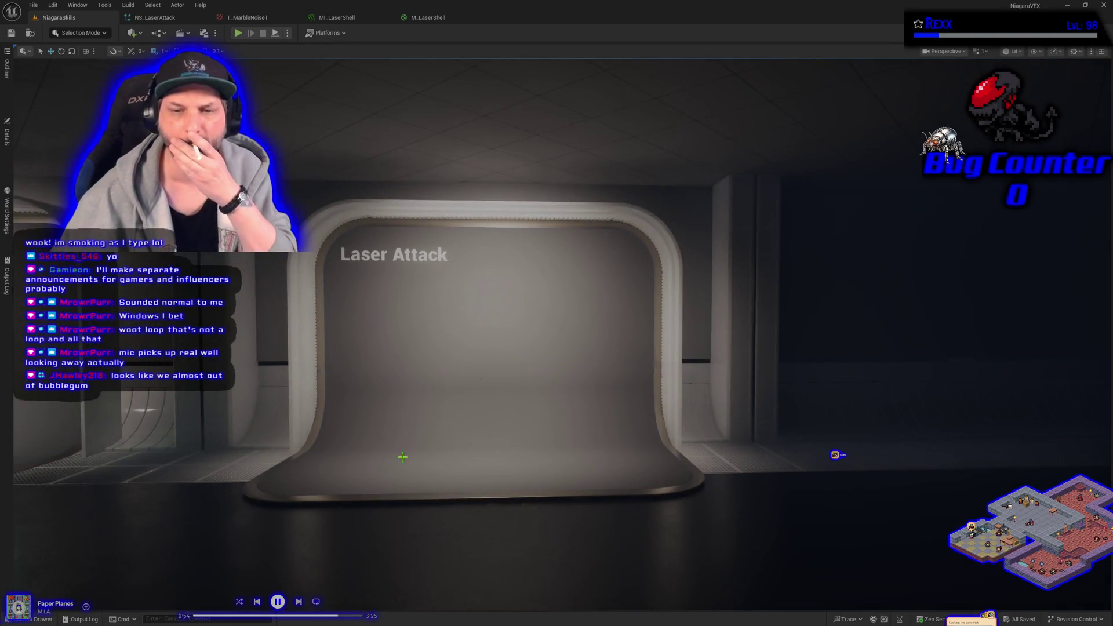
pyautogui.click(7, 137)
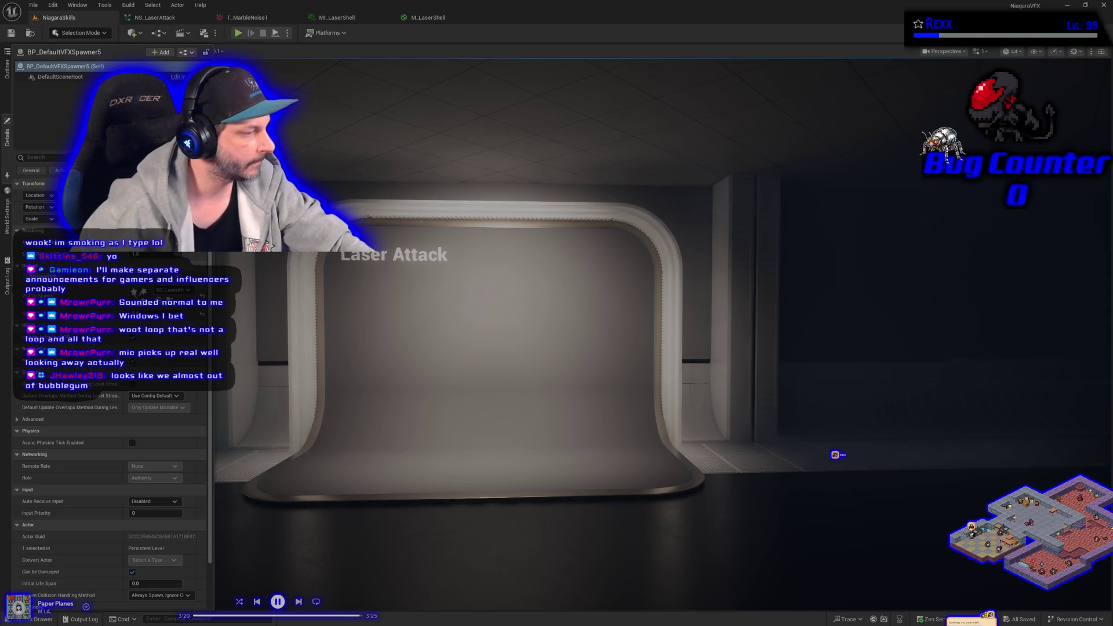
pyautogui.click(277, 601)
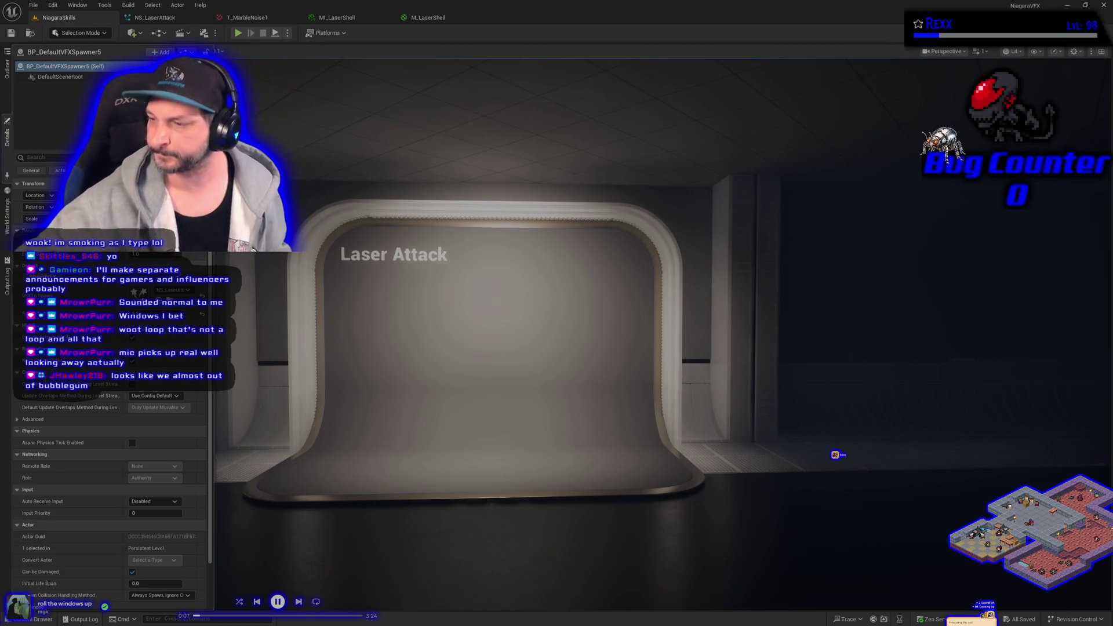
pyautogui.click(835, 455)
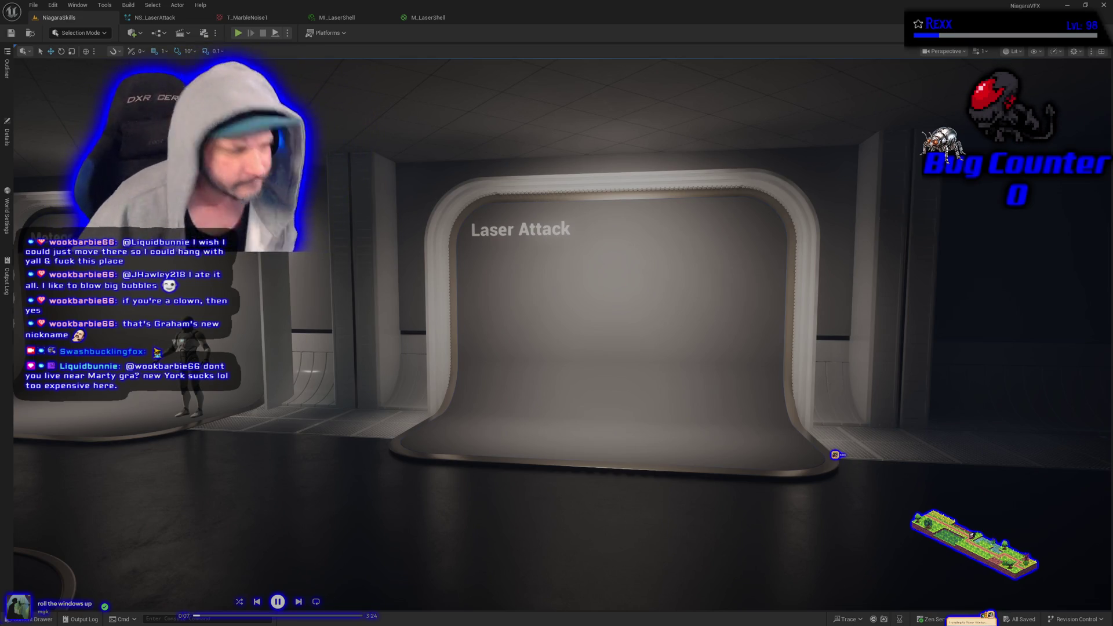
pyautogui.scroll(3, 835, 454)
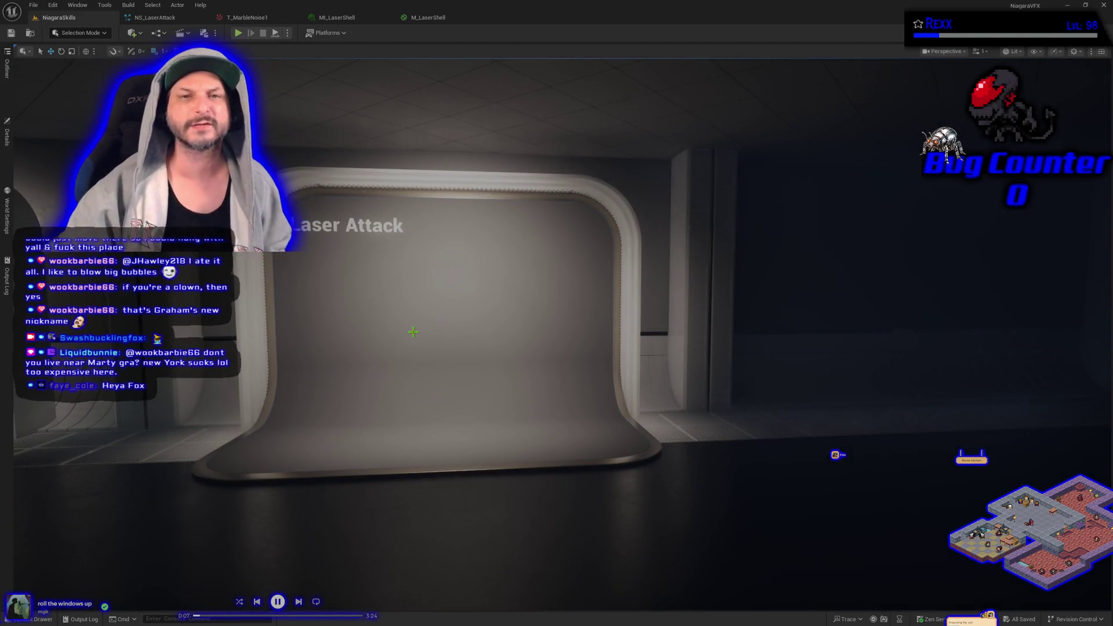
# Step: Close the M_LaserShell, MI_LaserShell, T_MarbleNoise1 and NS_LaserAttack editor tabs
pyautogui.click(427, 18)
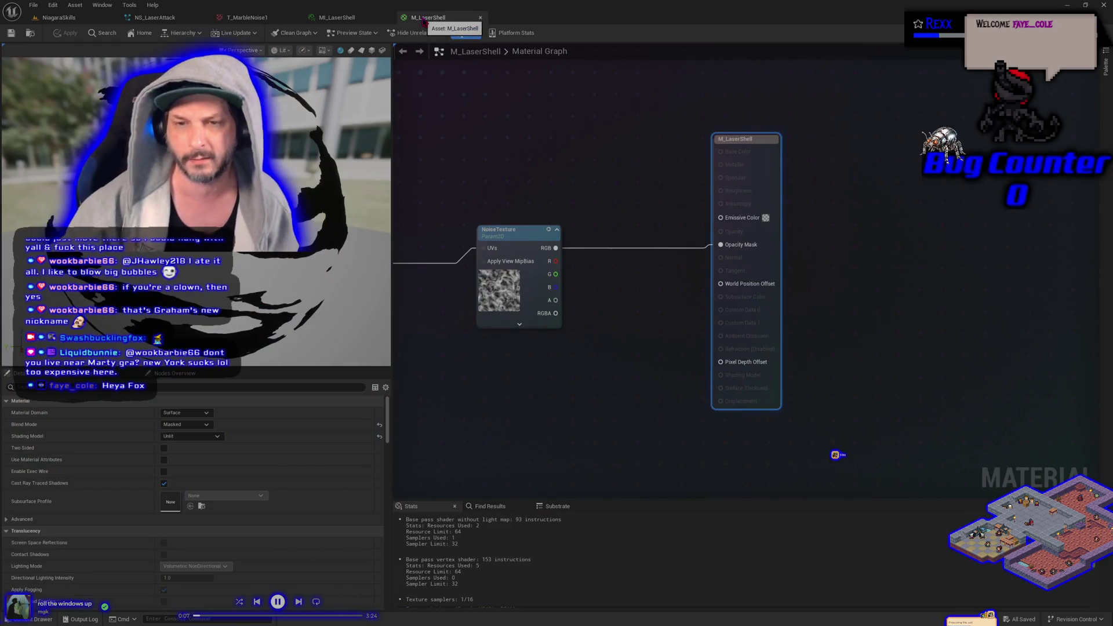
pyautogui.middleClick(421, 21)
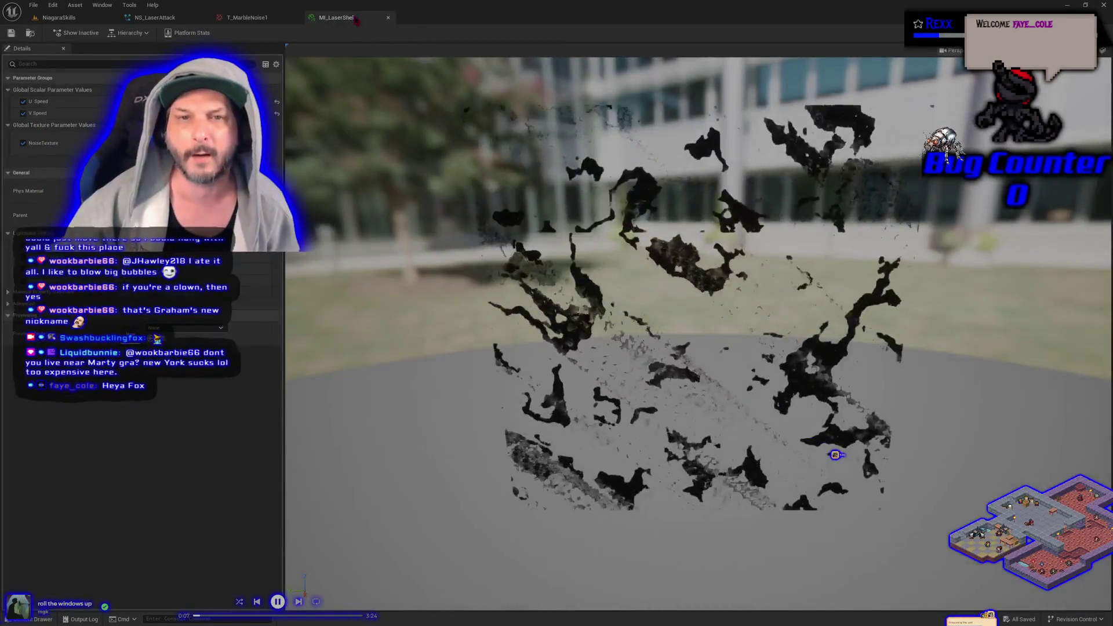
pyautogui.middleClick(356, 19)
pyautogui.middleClick(258, 20)
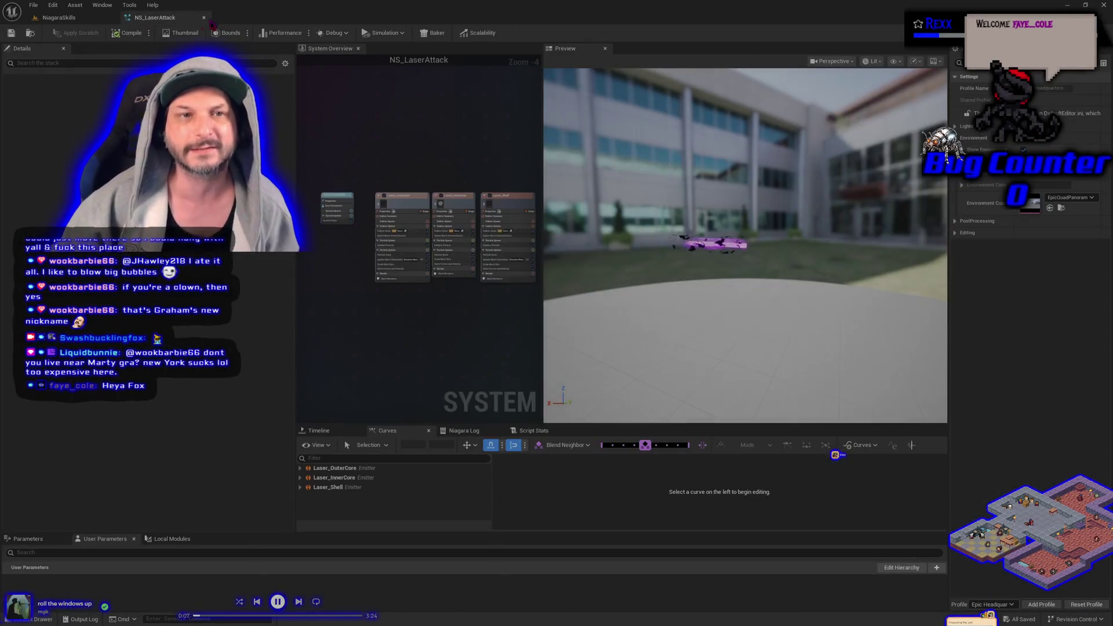
pyautogui.middleClick(151, 20)
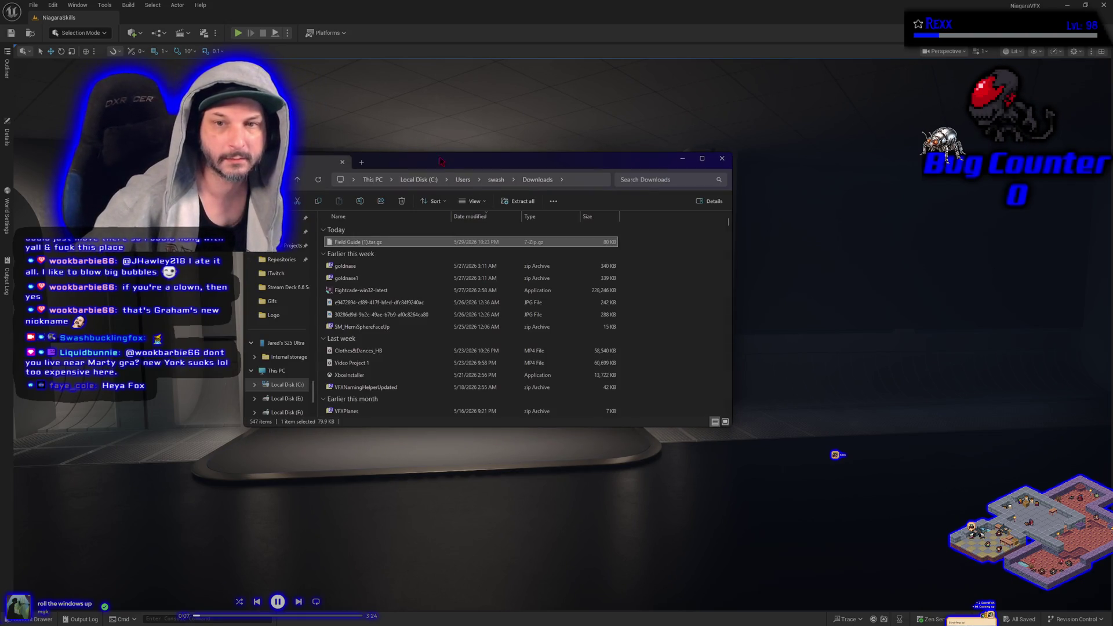
# Step: Drag the Downloads File Explorer window off the right edge of the screen
pyautogui.moveTo(441, 161); pyautogui.dragTo(1112, 162)
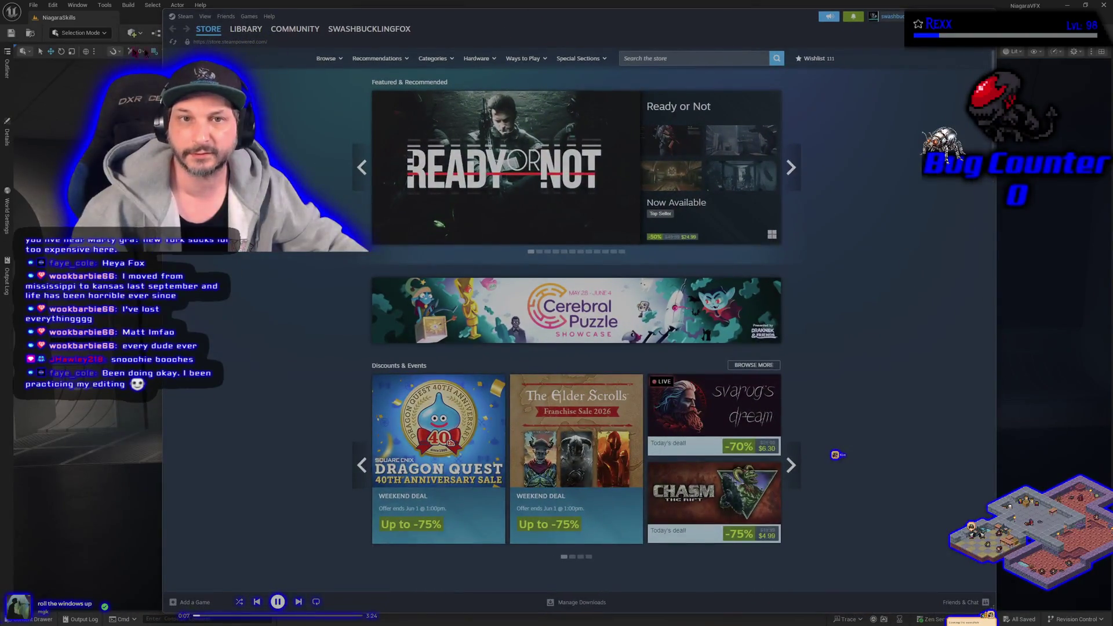
# Step: View the Jay and Silent Bob: Chronic Blunt Punch library page, then hide Steam to return to Unreal
pyautogui.click(246, 29)
pyautogui.click(305, 126)
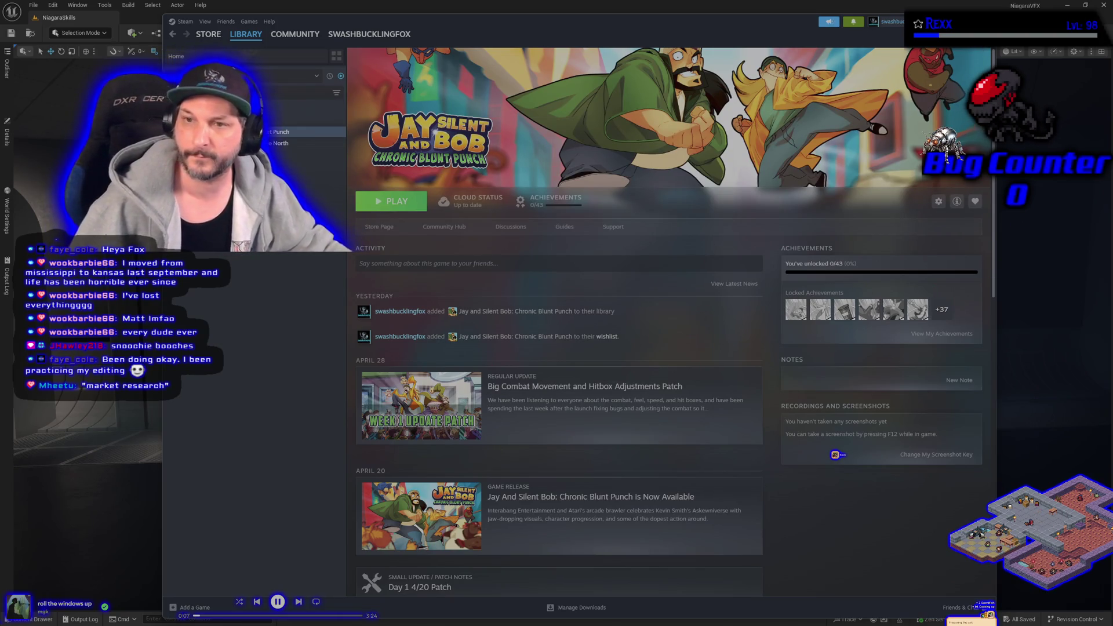
pyautogui.hotkey('alt', 'Tab')
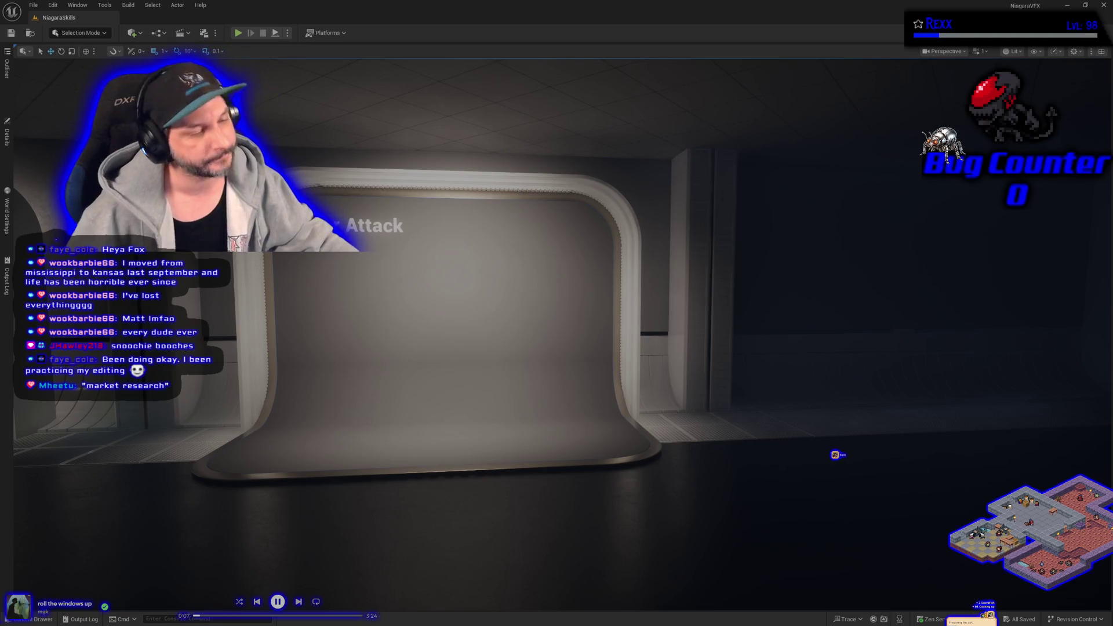
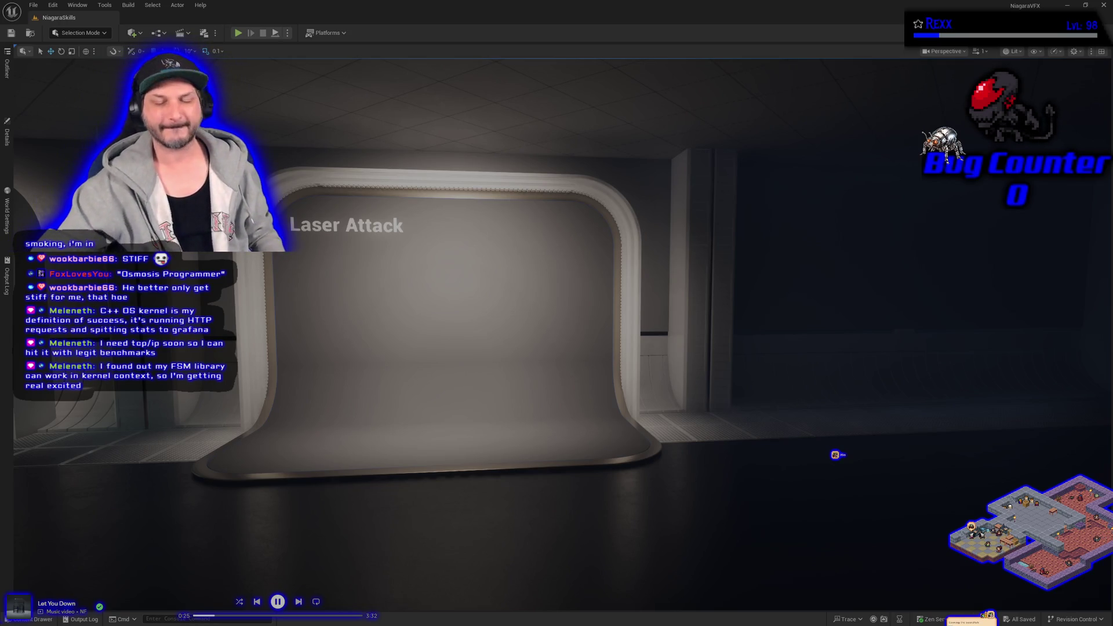
# Step: Show the spawner actor's Details and browse the LaserAttack folder in the Content Drawer
pyautogui.click(7, 134)
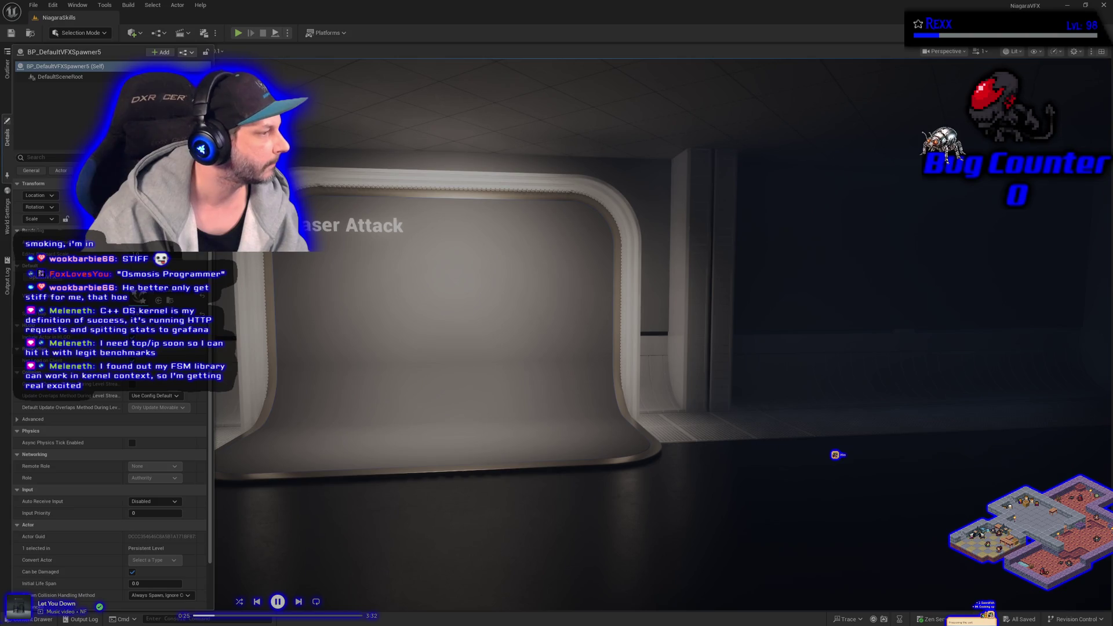
pyautogui.click(39, 619)
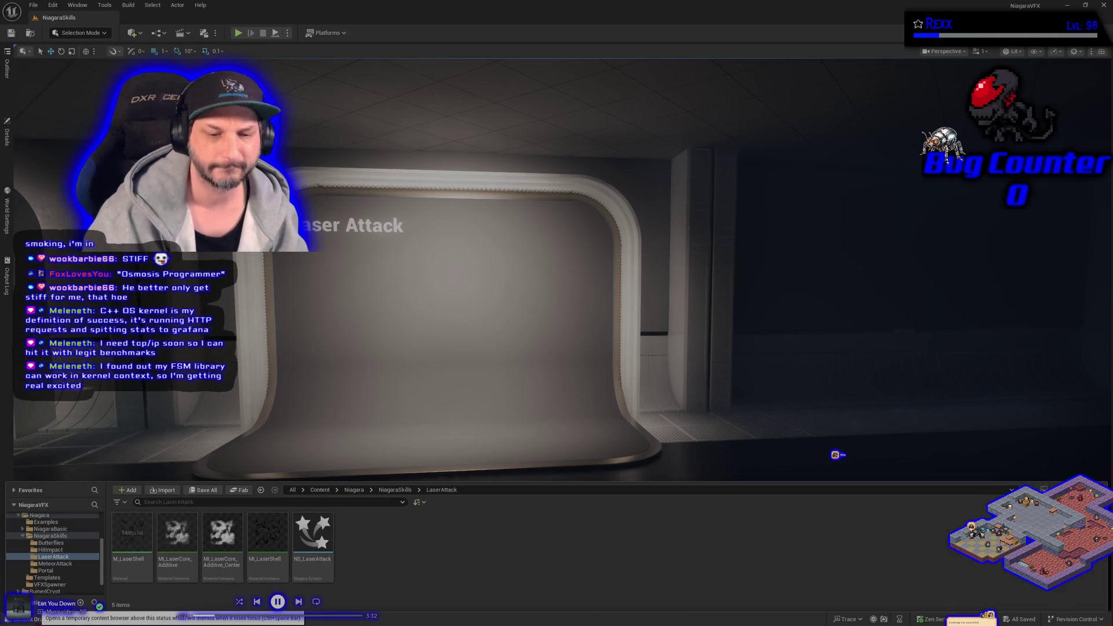
# Step: Enable Two Sided on M_LaserShell, then apply and save the material
pyautogui.click(125, 559)
pyautogui.doubleClick(126, 564)
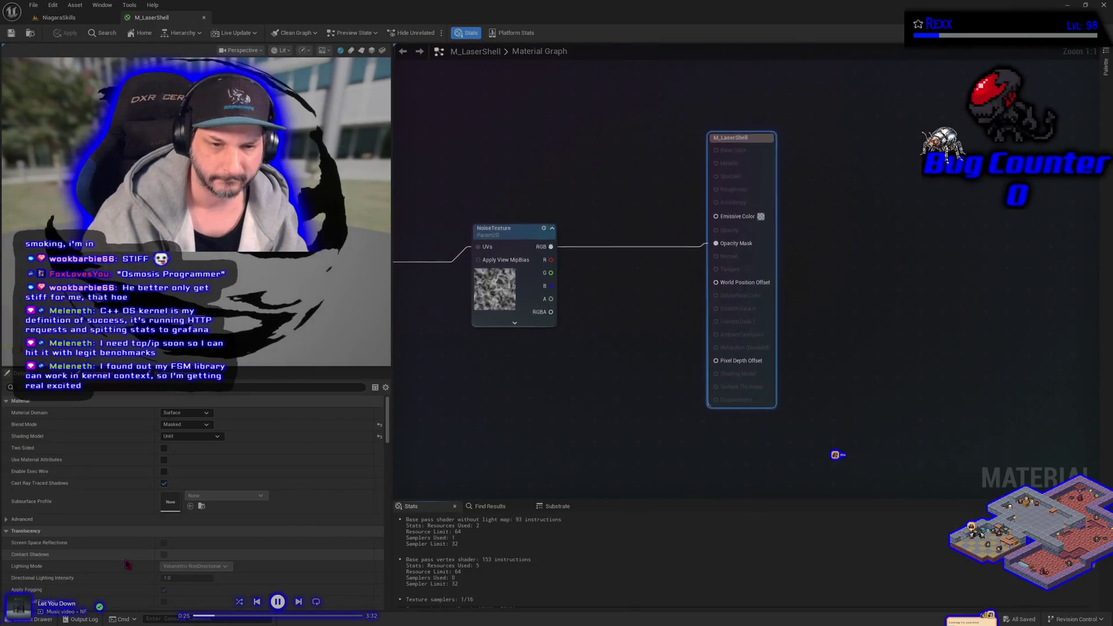
pyautogui.click(165, 449)
pyautogui.click(67, 35)
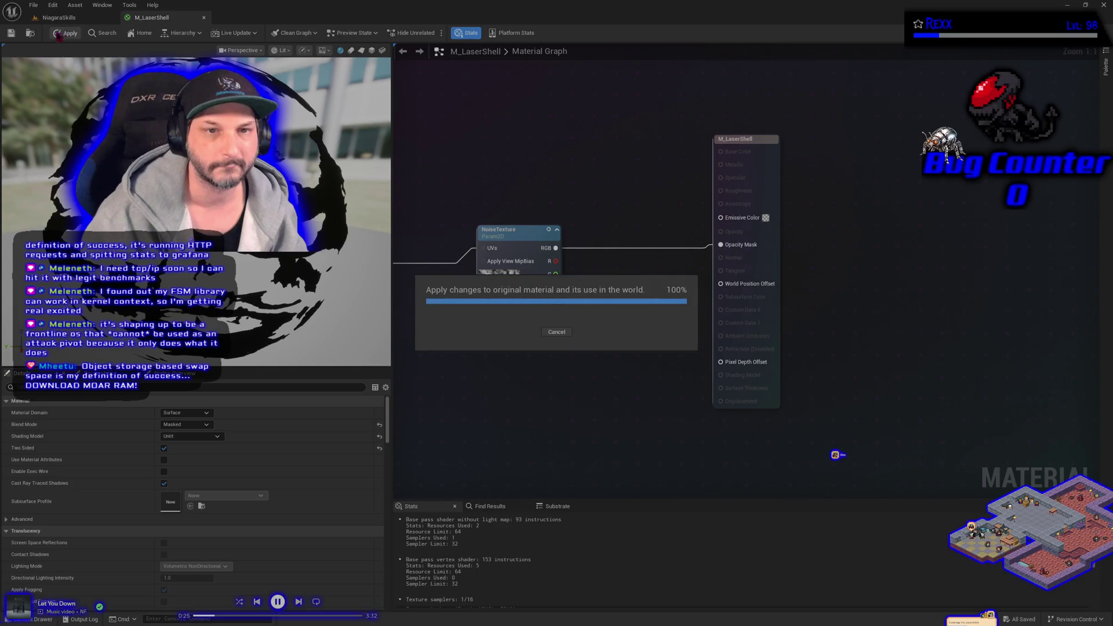
pyautogui.click(11, 34)
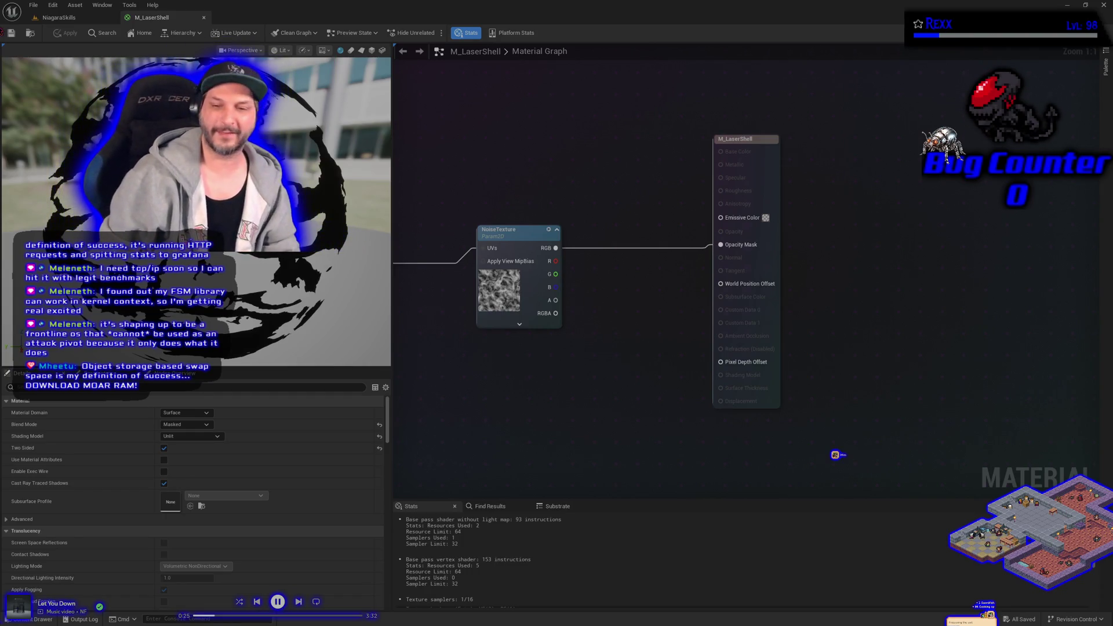
pyautogui.click(57, 17)
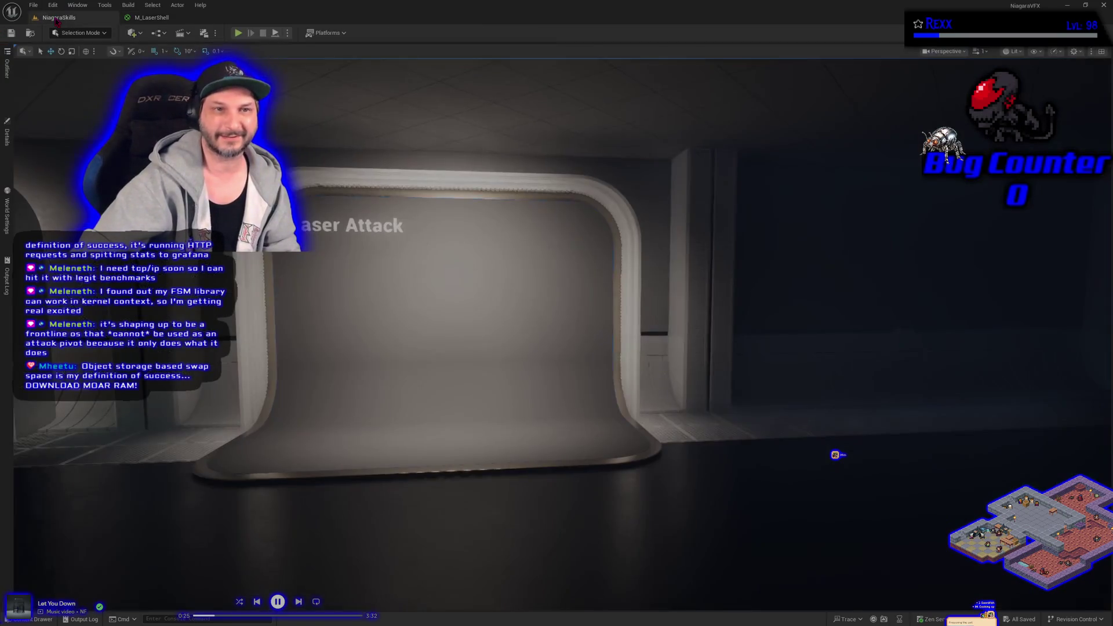
pyautogui.click(8, 140)
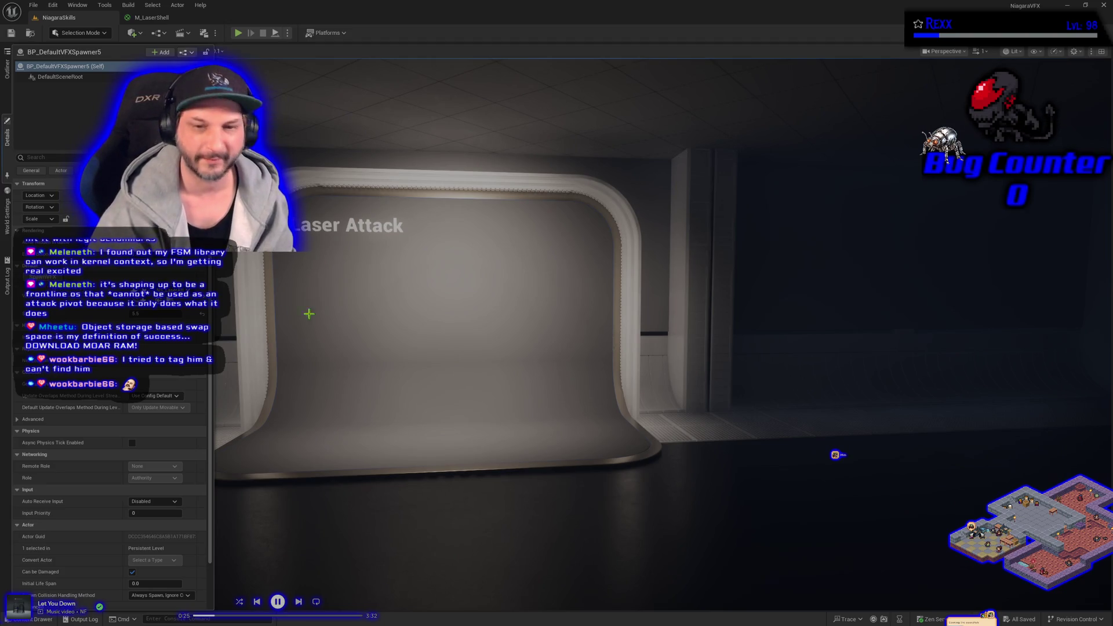
pyautogui.click(148, 18)
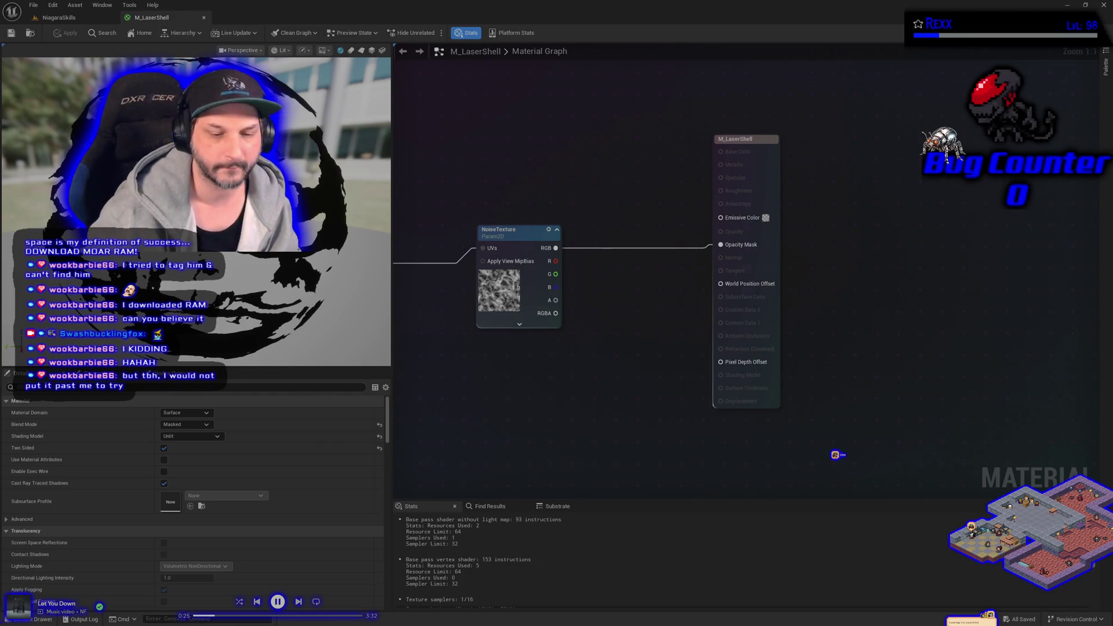
pyautogui.hotkey('ctrl', 'space')
# Step: Open NS_LaserAttack from the Content Drawer into the Niagara editor
pyautogui.doubleClick(313, 457)
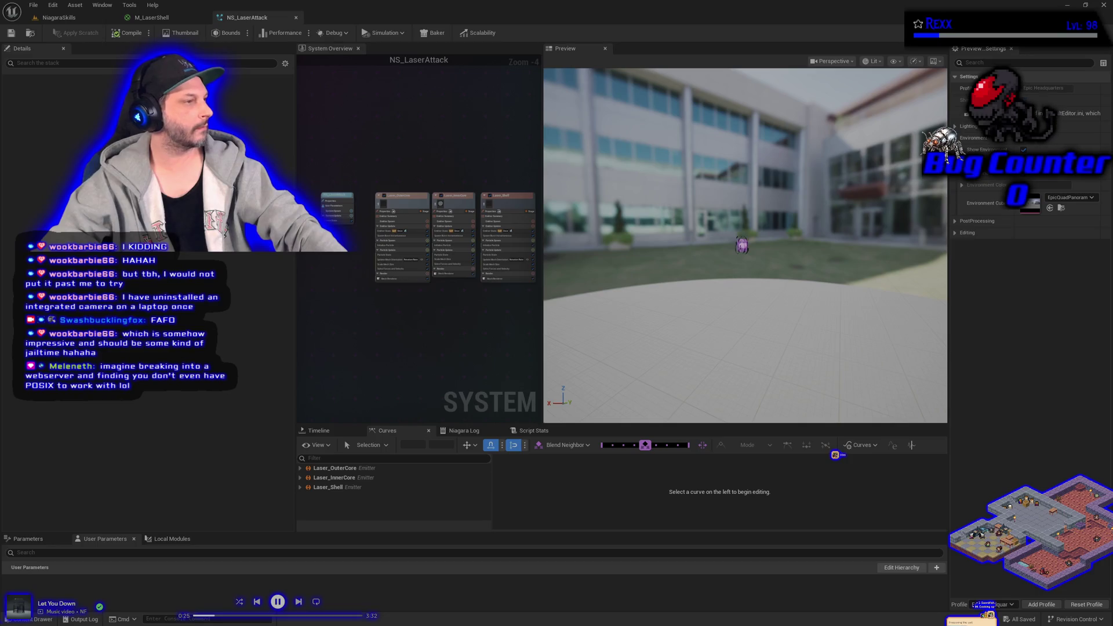
pyautogui.scroll(2, 402, 292)
pyautogui.scroll(2, 401, 292)
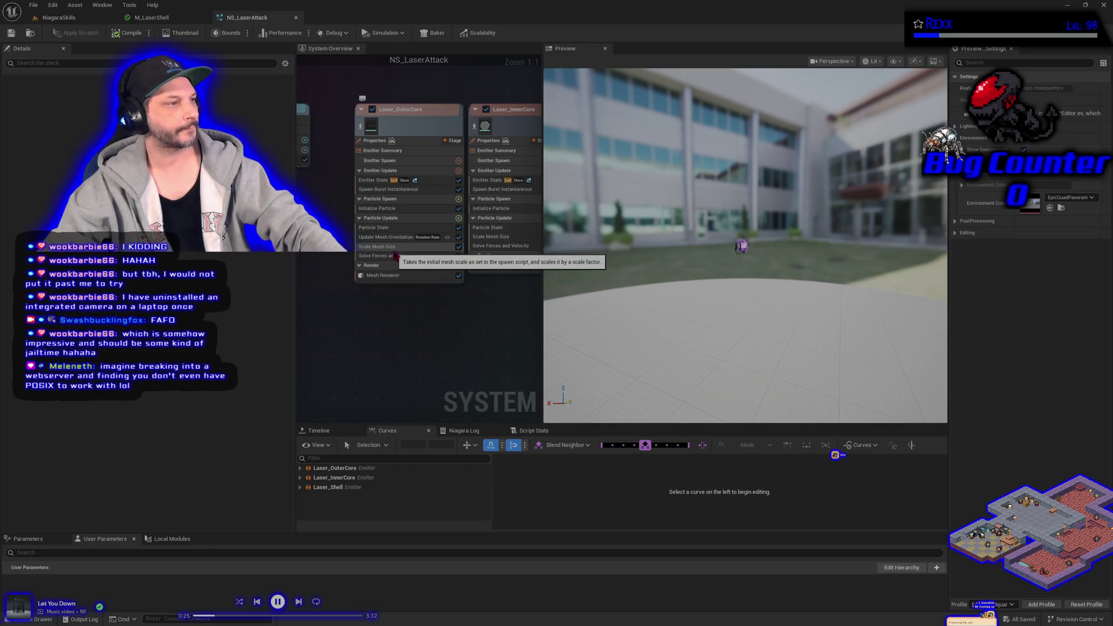
# Step: Set a new Rotation Rate on Laser_OuterCore's Update Mesh Orientation, then compile and save
pyautogui.click(396, 237)
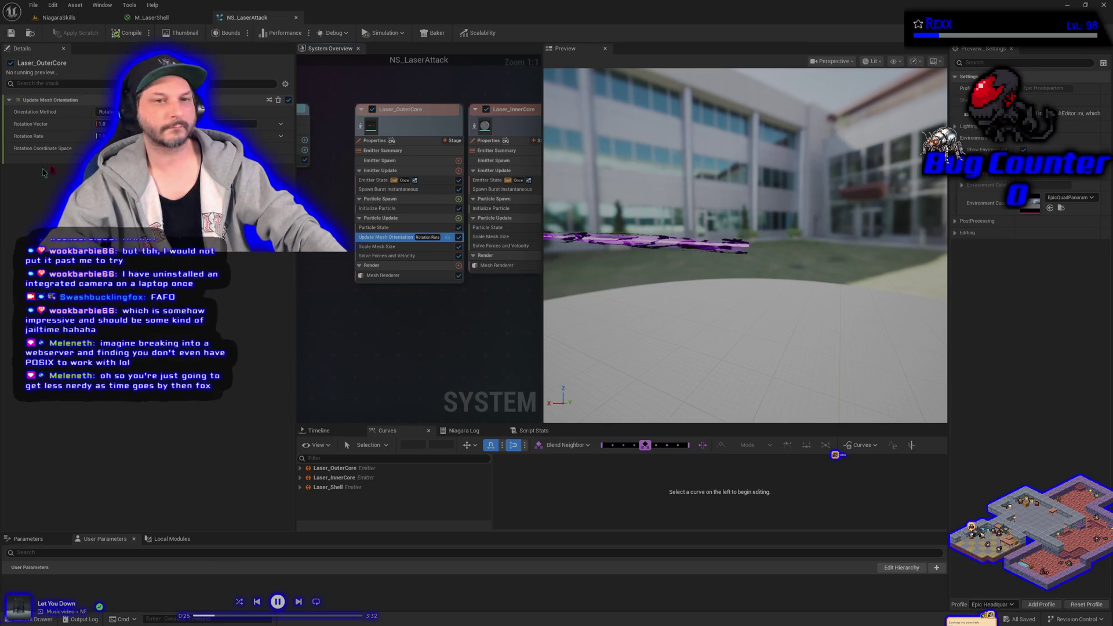
pyautogui.click(101, 136)
pyautogui.press('Return')
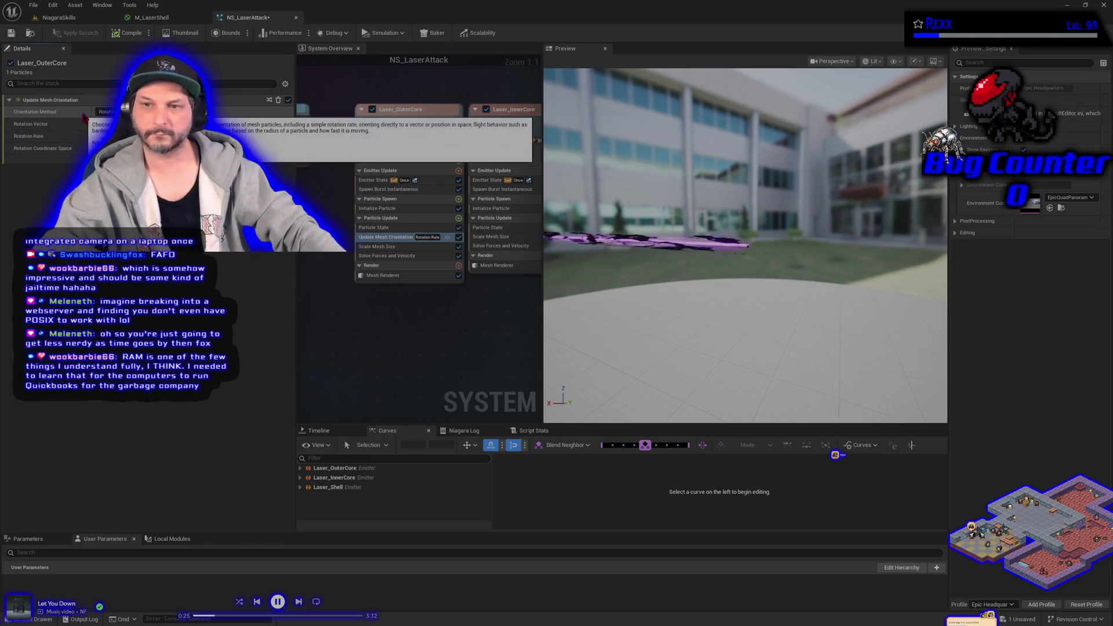
pyautogui.click(128, 33)
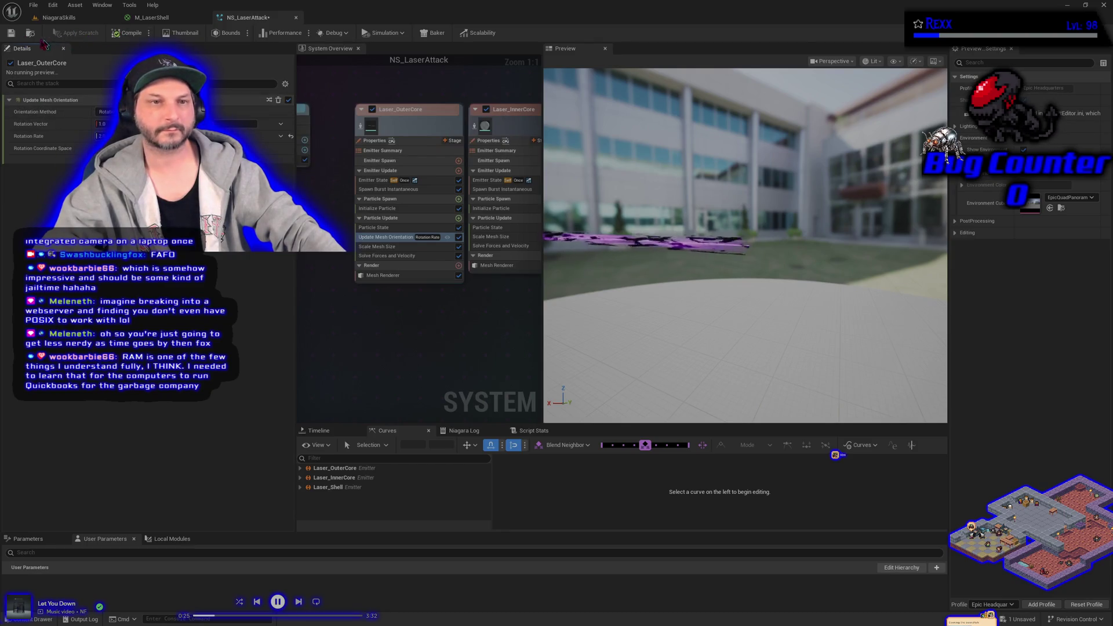
pyautogui.click(12, 33)
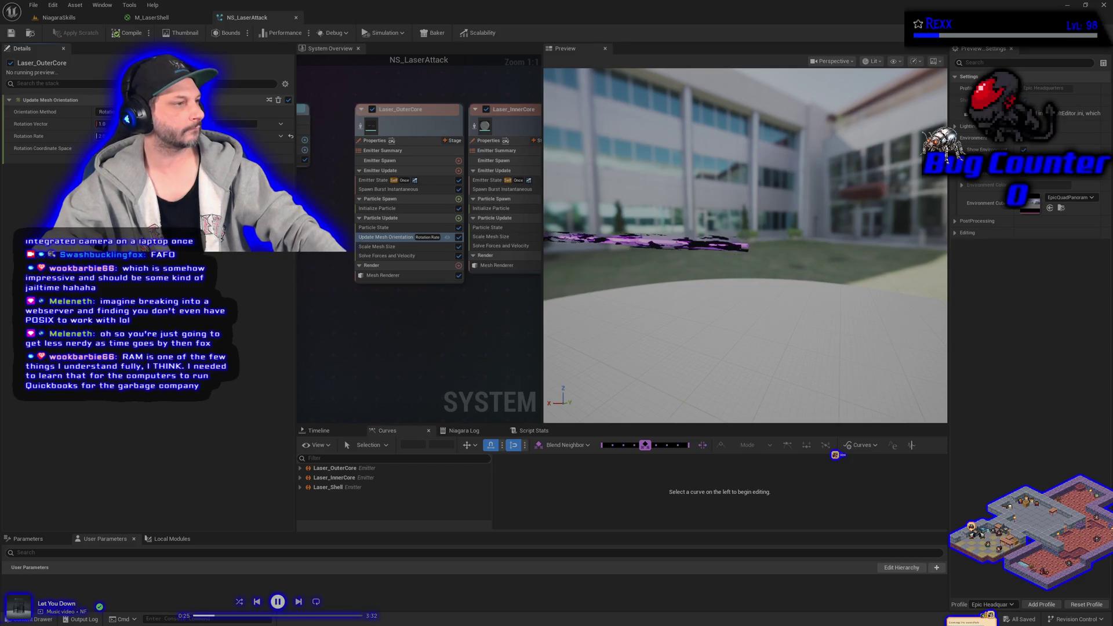
pyautogui.moveTo(479, 330)
pyautogui.mouseDown()
pyautogui.moveTo(368, 327)
pyautogui.moveTo(485, 338)
pyautogui.moveTo(408, 336)
pyautogui.mouseUp()
# Step: Scrub Laser_Shell's Update Mesh Orientation rotation rate, compile, and return to the level's spawner Details
pyautogui.click(474, 244)
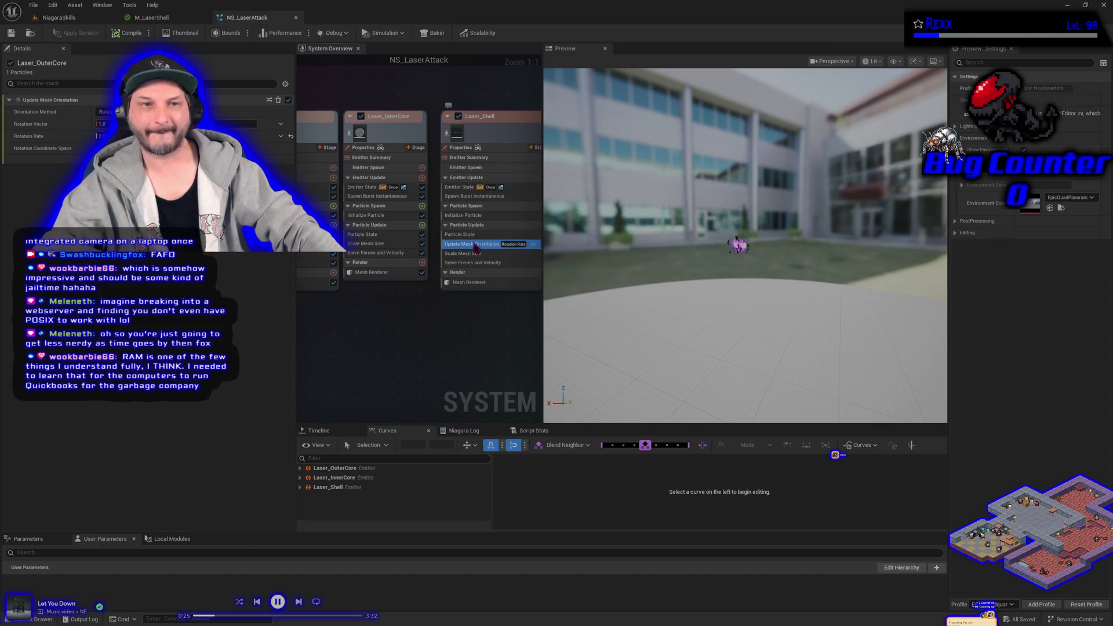
pyautogui.moveTo(175, 137); pyautogui.dragTo(200, 136)
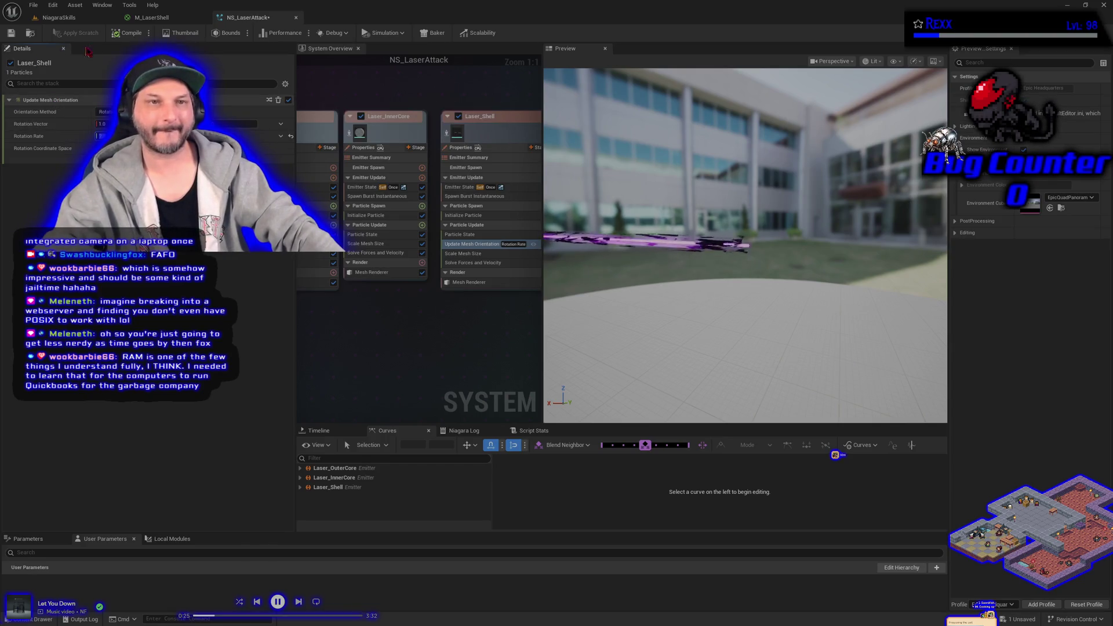
pyautogui.click(118, 36)
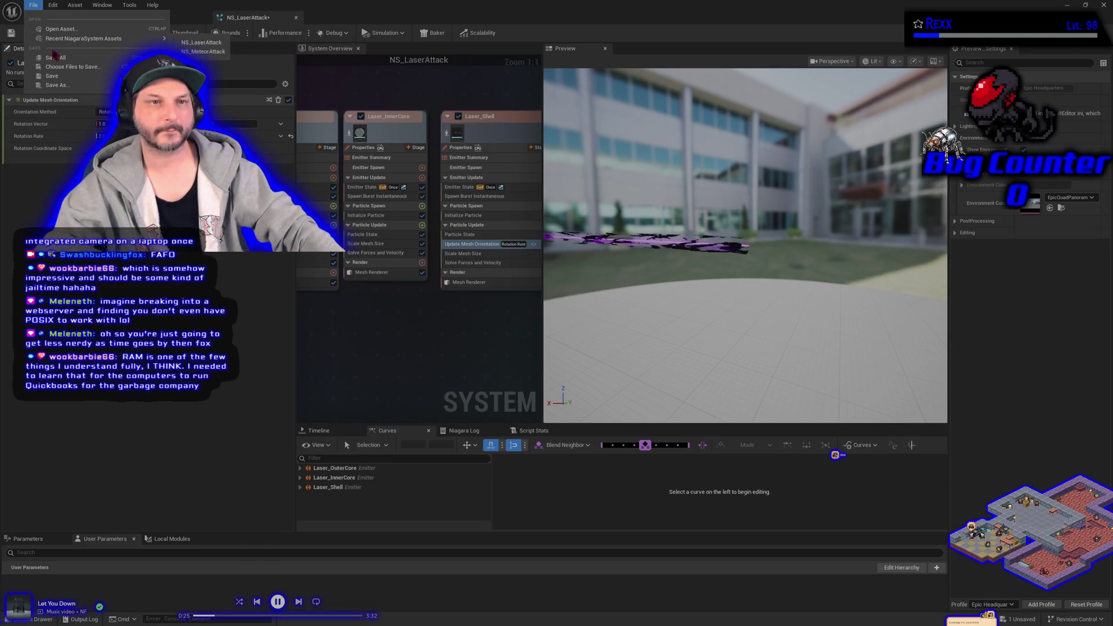
pyautogui.click(59, 18)
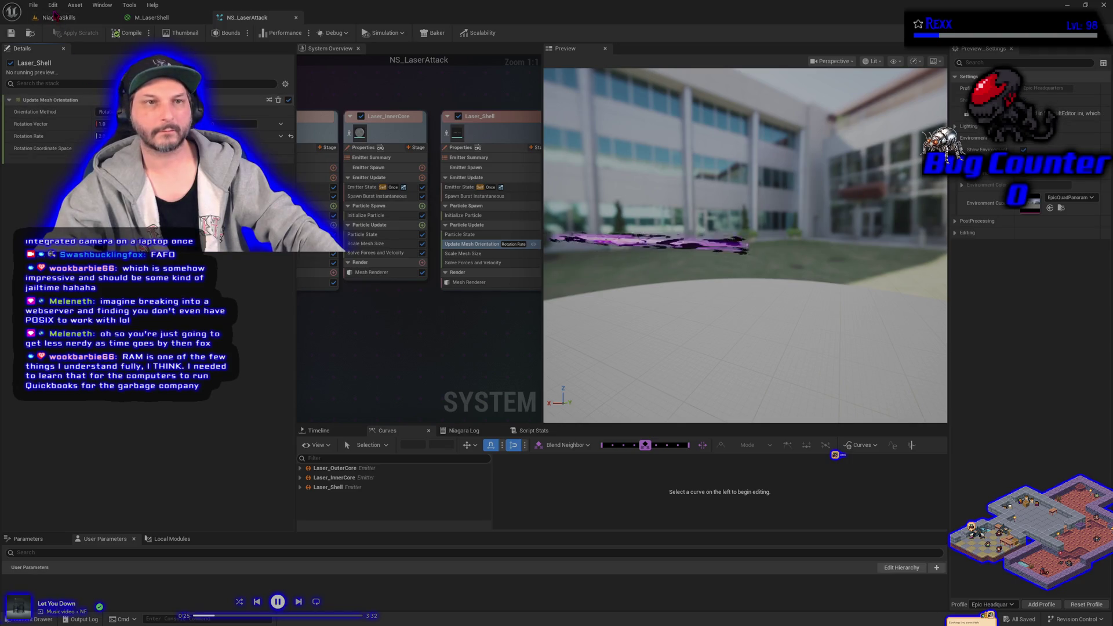
pyautogui.click(8, 139)
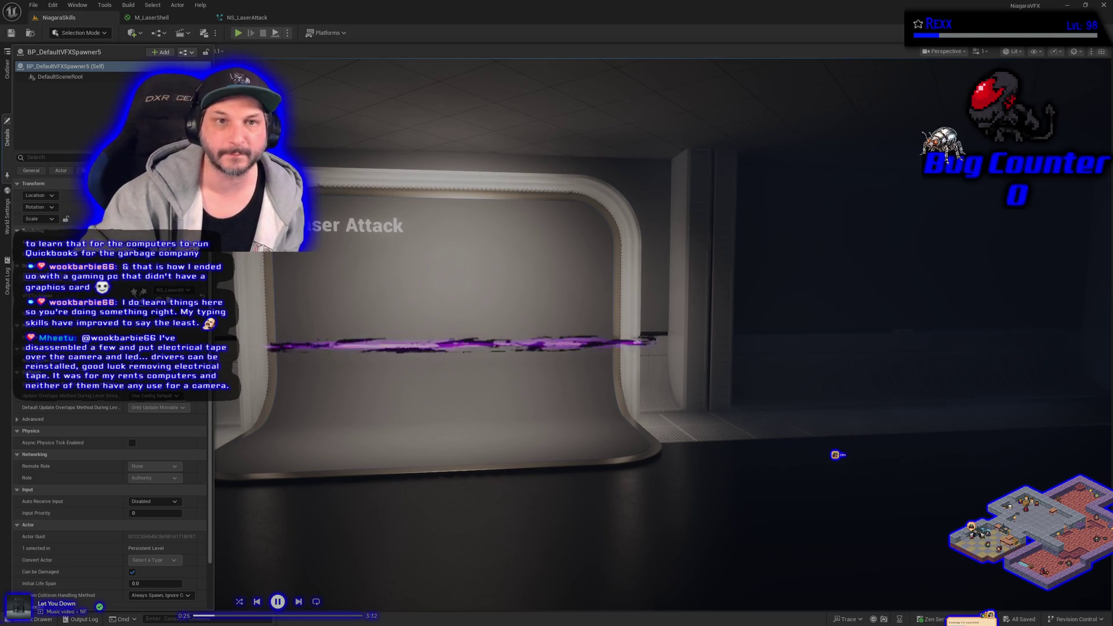
pyautogui.click(251, 20)
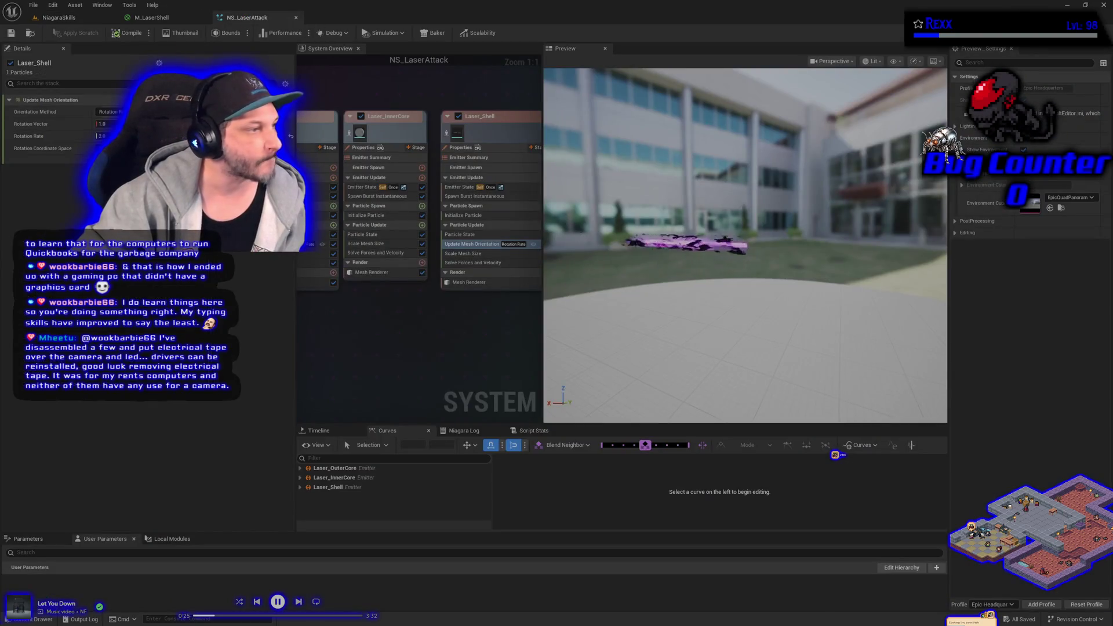
# Step: Switch back to the NiagaraSkills level tab with Ctrl+Tab
pyautogui.hotkey('ctrl', 'Tab')
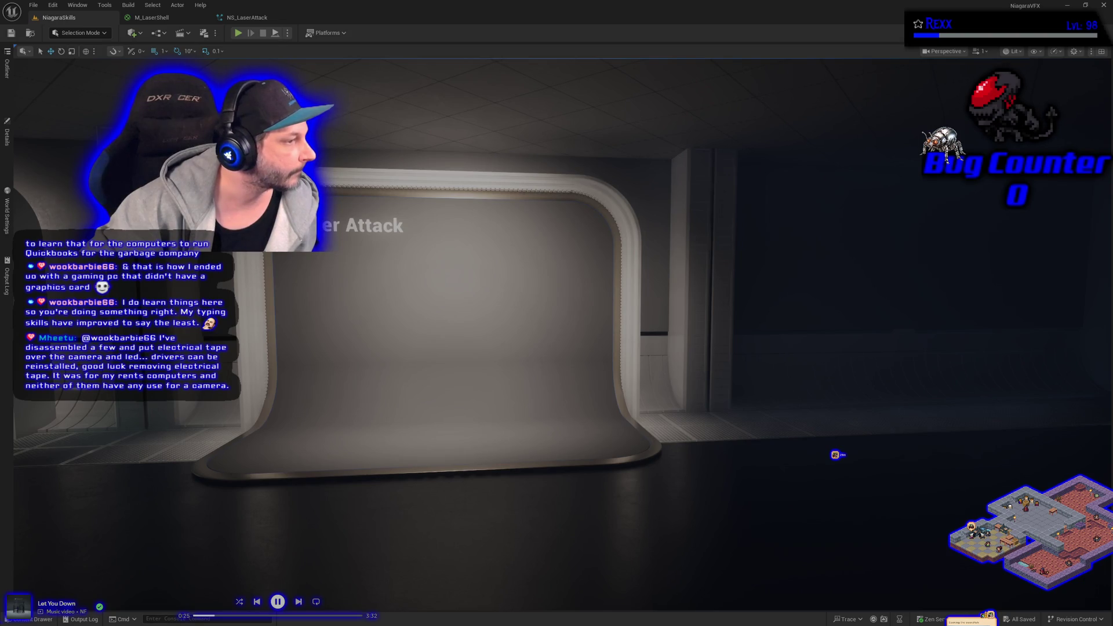
# Step: Navigate the Content Drawer to Textures > InfinityVFX_Textures > Glyph
pyautogui.click(39, 619)
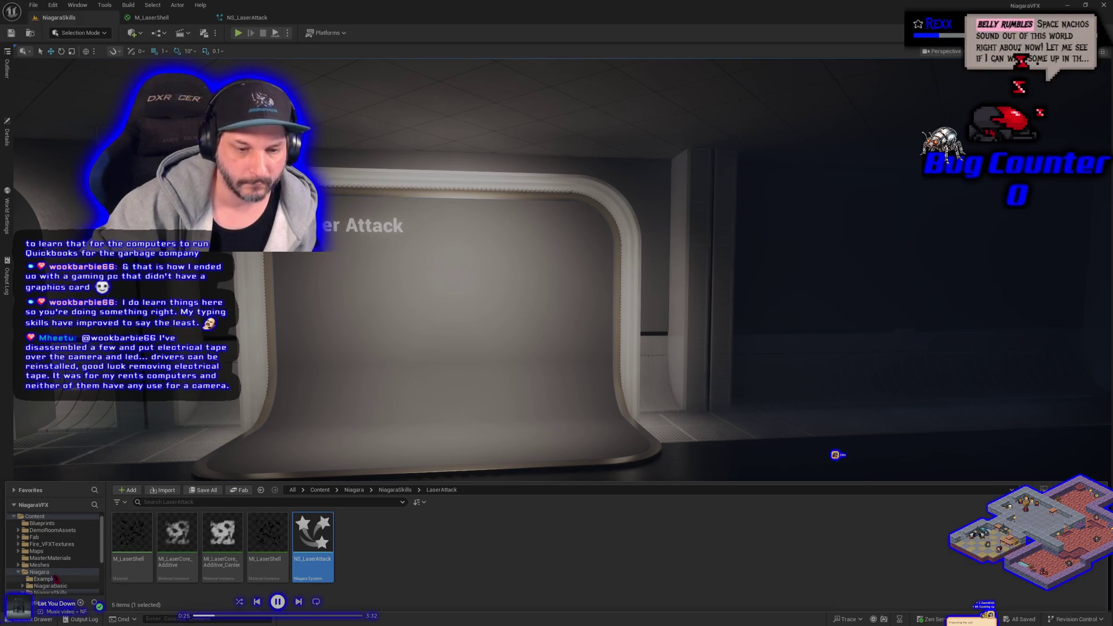
pyautogui.scroll(-5, 61, 570)
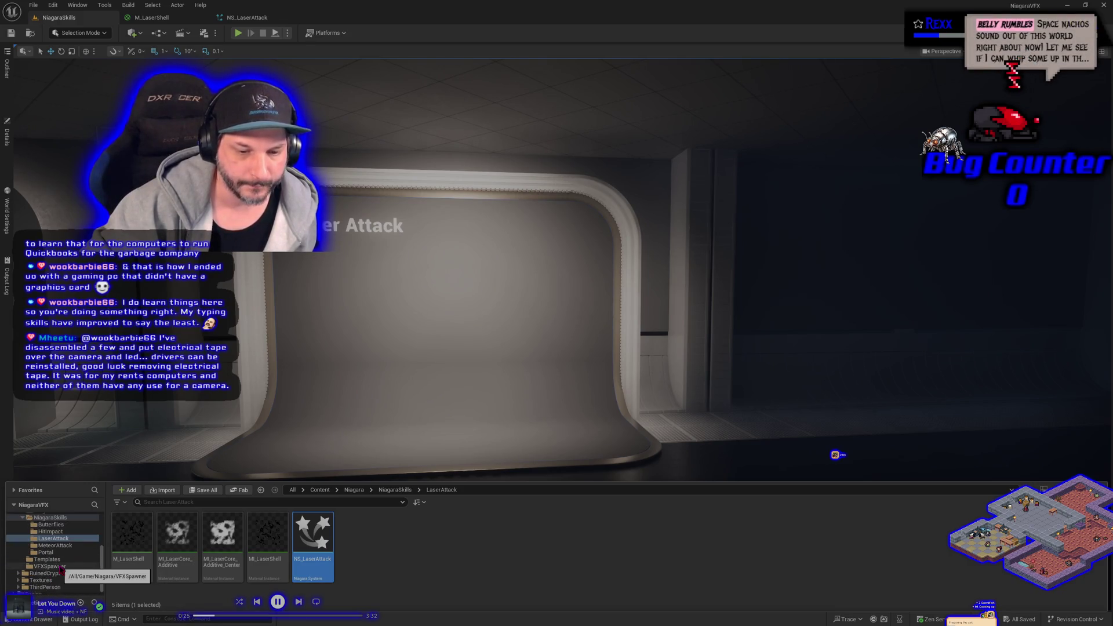
pyautogui.click(43, 578)
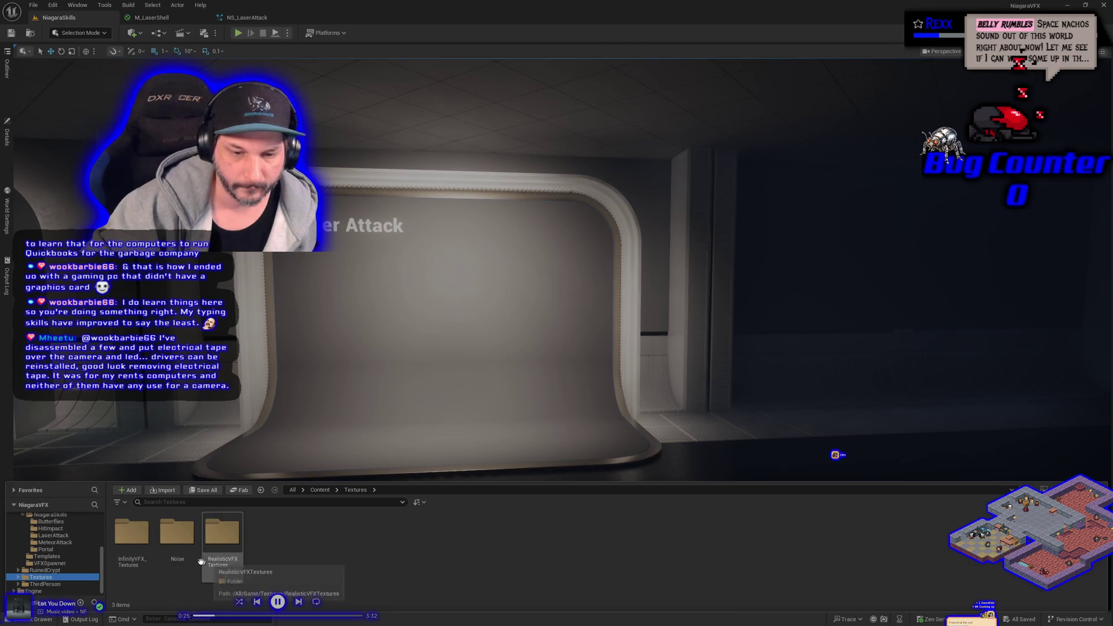
pyautogui.doubleClick(223, 535)
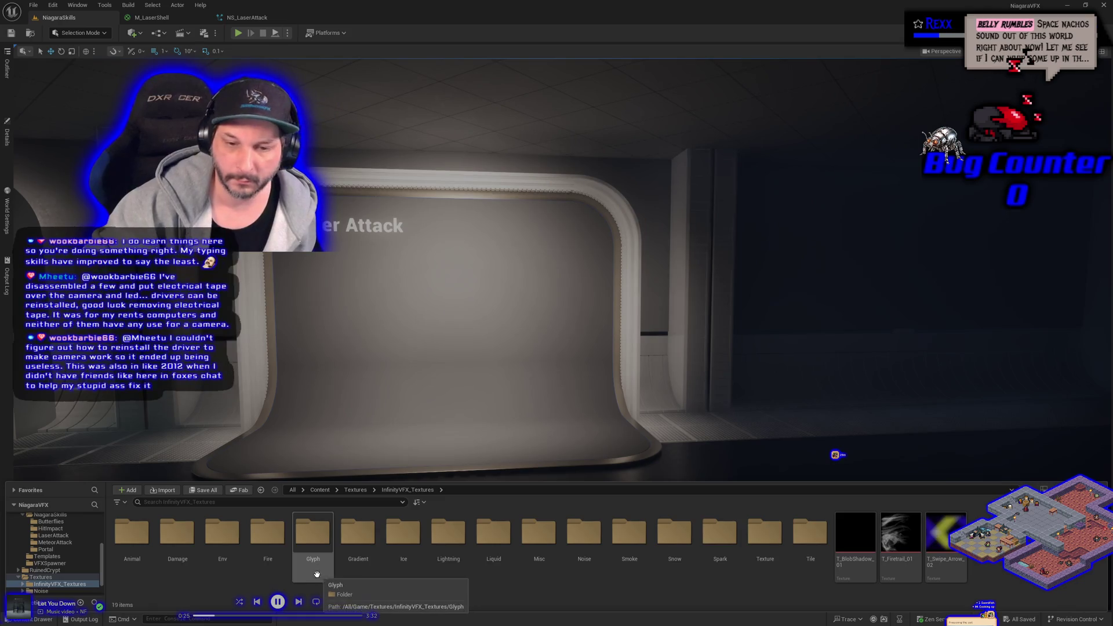
pyautogui.doubleClick(317, 574)
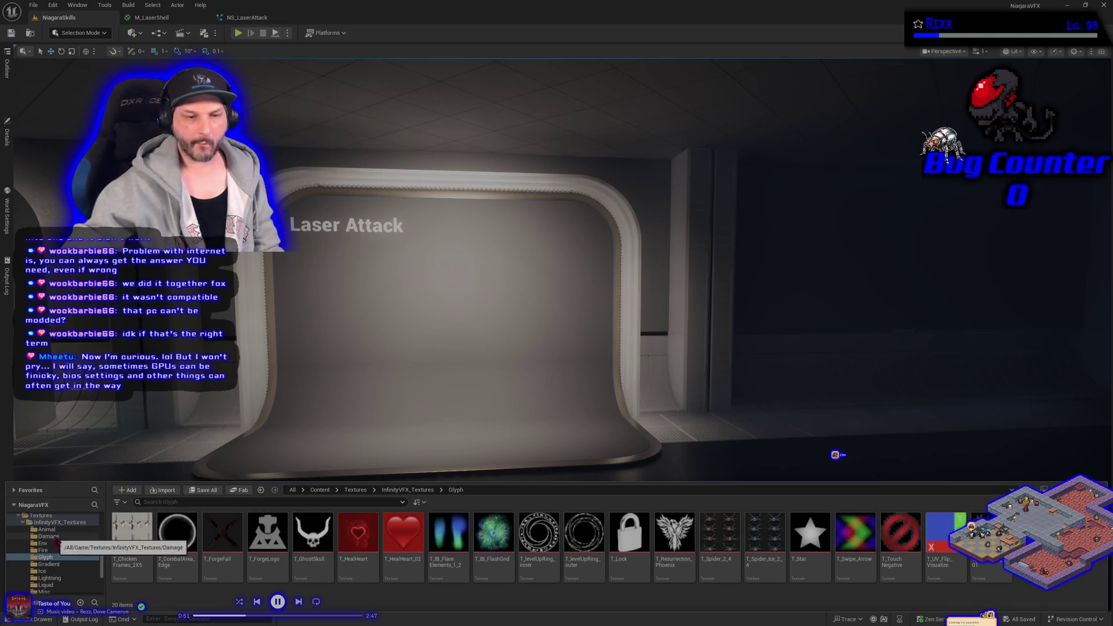
# Step: Bring up the asset options menu on a Glyph texture
pyautogui.rightClick(128, 556)
# Step: Move T_levelUpRing_inner from Glyph into the LaserAttack folder, undoing a stray change
pyautogui.press('Escape')
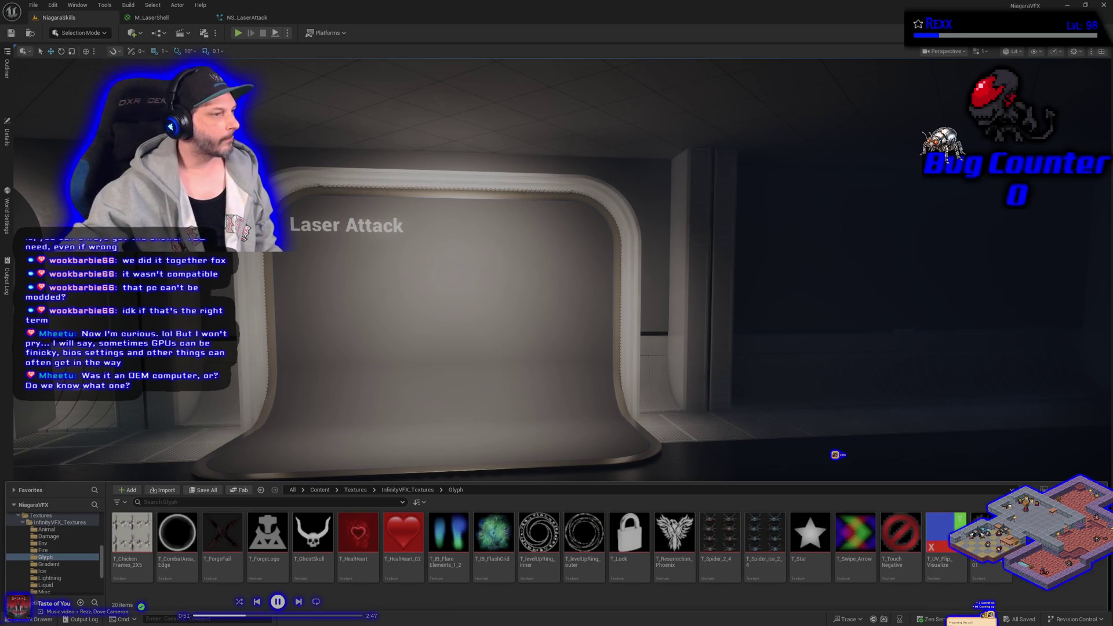
pyautogui.rightClick(533, 546)
pyautogui.moveTo(534, 547)
pyautogui.mouseDown()
pyautogui.moveTo(102, 567)
pyautogui.moveTo(105, 577)
pyautogui.mouseUp()
pyautogui.moveTo(104, 567); pyautogui.dragTo(106, 541)
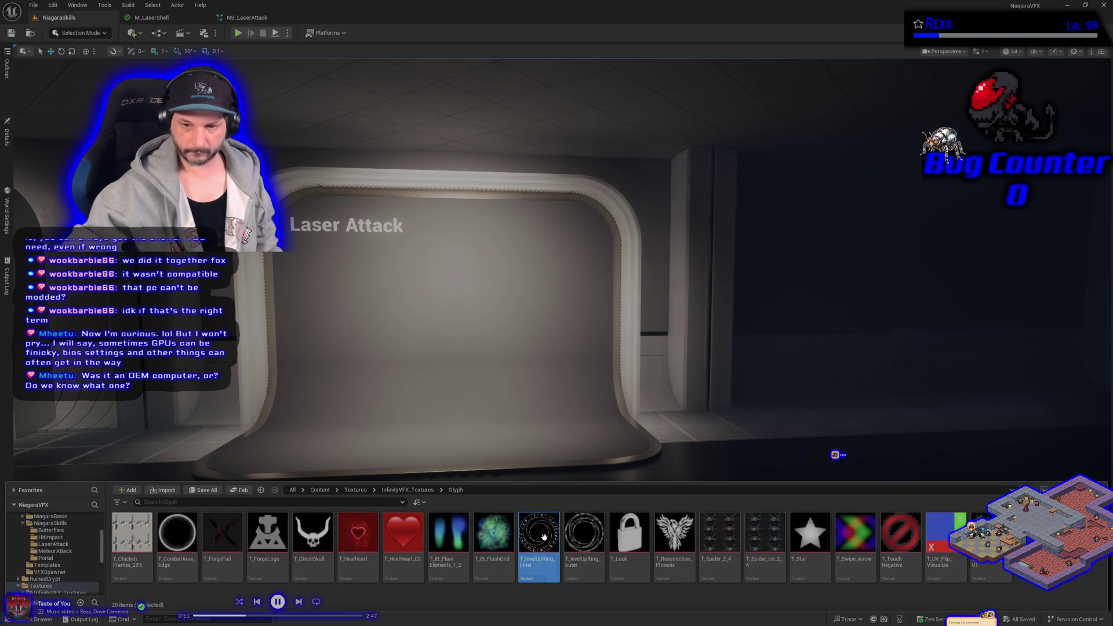
pyautogui.moveTo(62, 546); pyautogui.dragTo(64, 547)
pyautogui.click(78, 561)
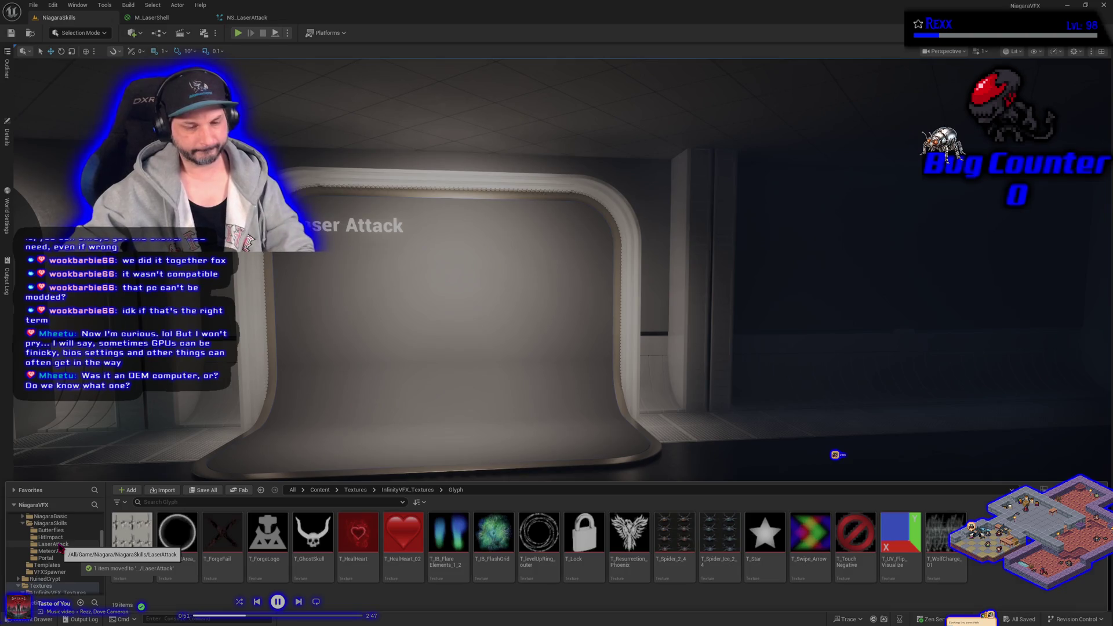
pyautogui.hotkey('ctrl', 'z')
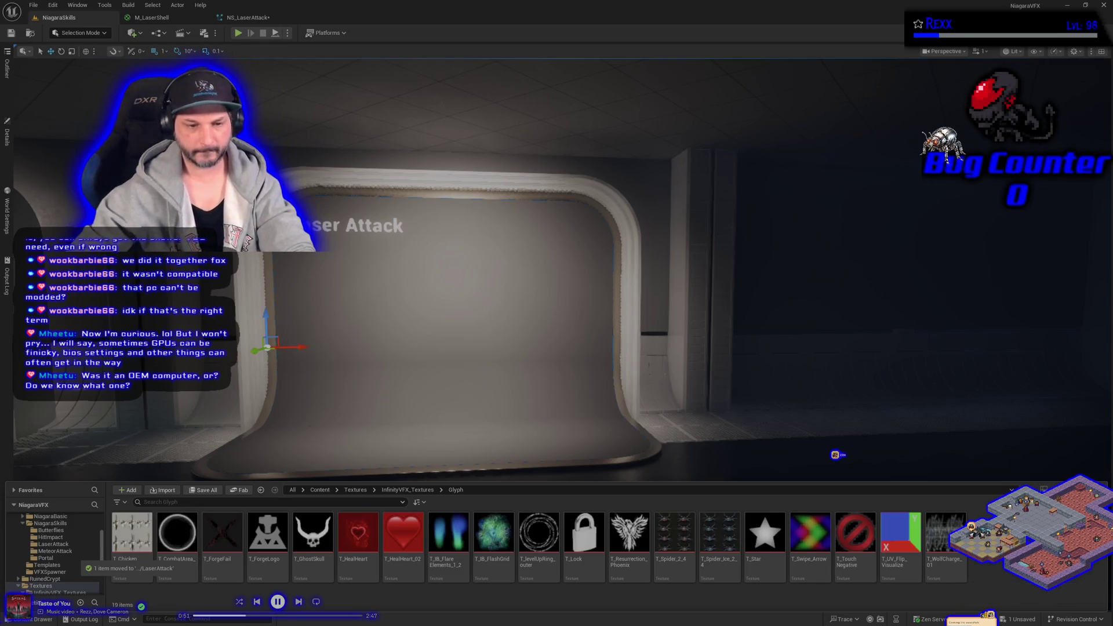
# Step: Copy T_levelUpRing_inner back into Glyph and save all unsaved assets
pyautogui.click(60, 546)
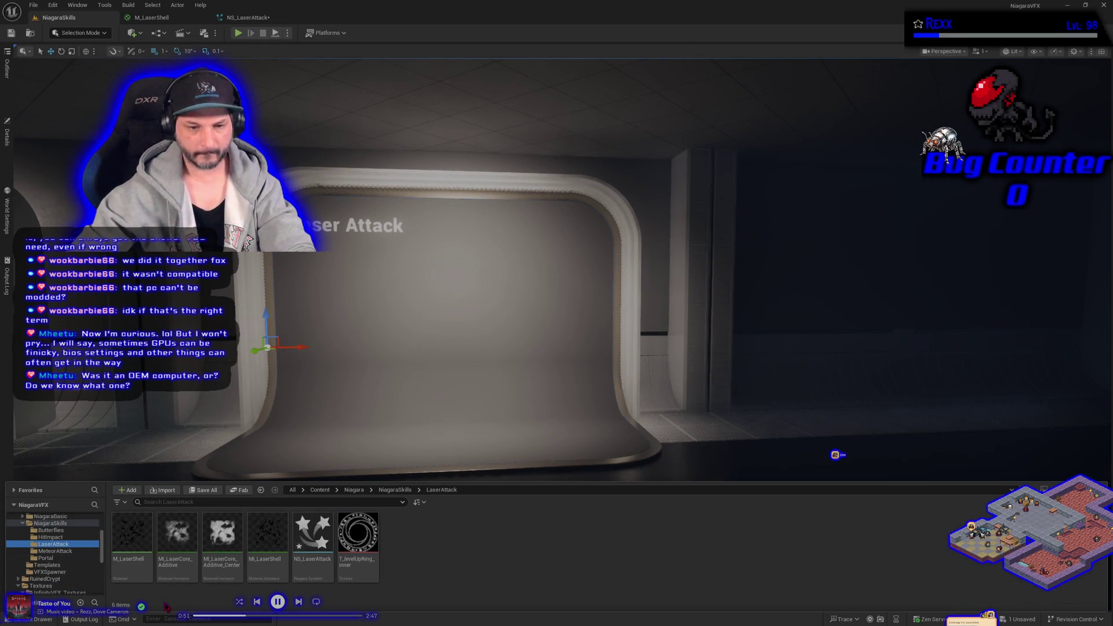
pyautogui.click(353, 572)
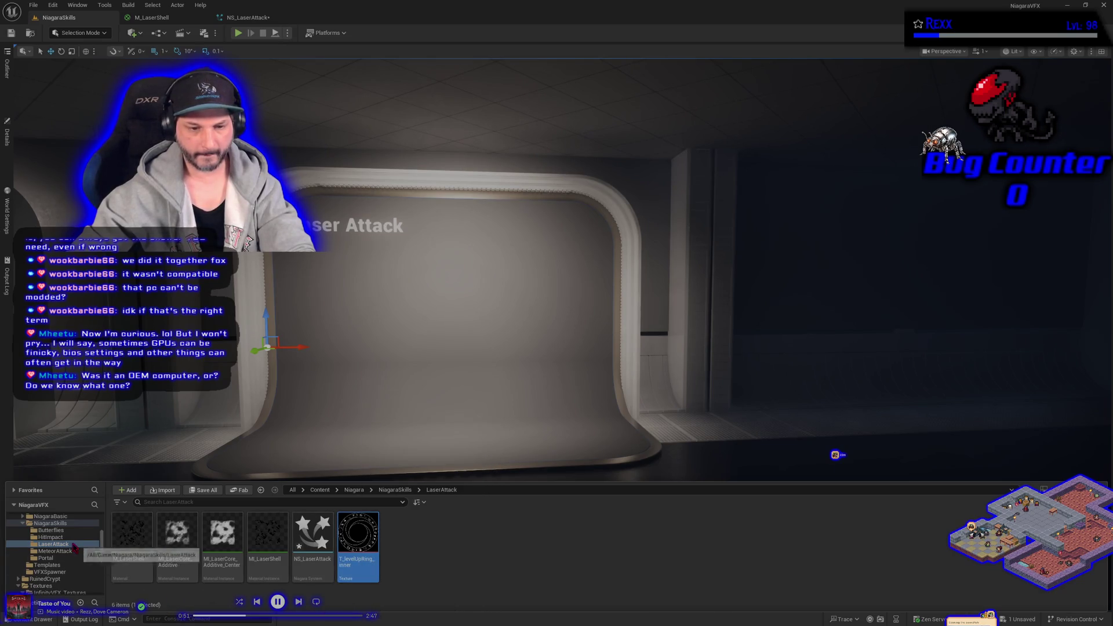
pyautogui.scroll(-1, 75, 548)
pyautogui.scroll(-2, 75, 549)
pyautogui.scroll(-1, 75, 548)
pyautogui.moveTo(358, 536); pyautogui.dragTo(94, 562)
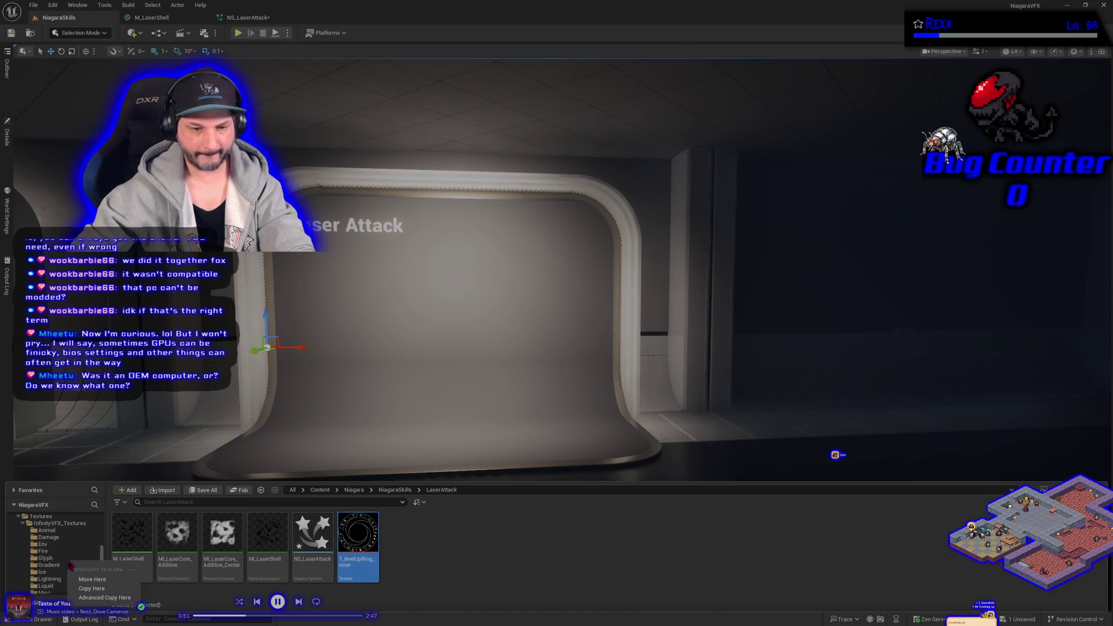
pyautogui.click(97, 581)
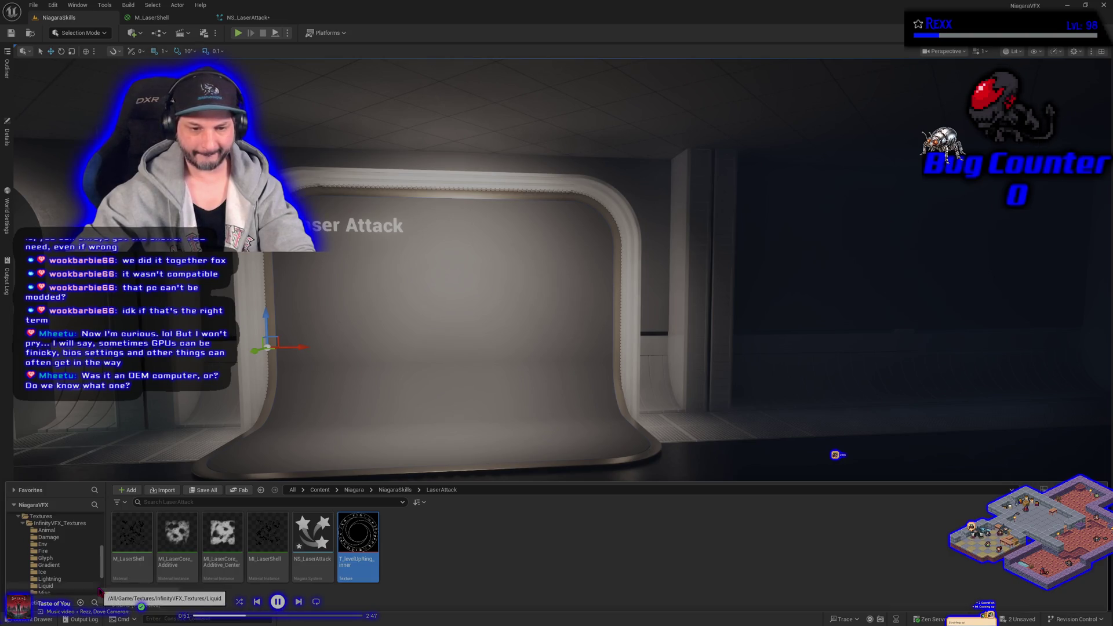
pyautogui.click(57, 559)
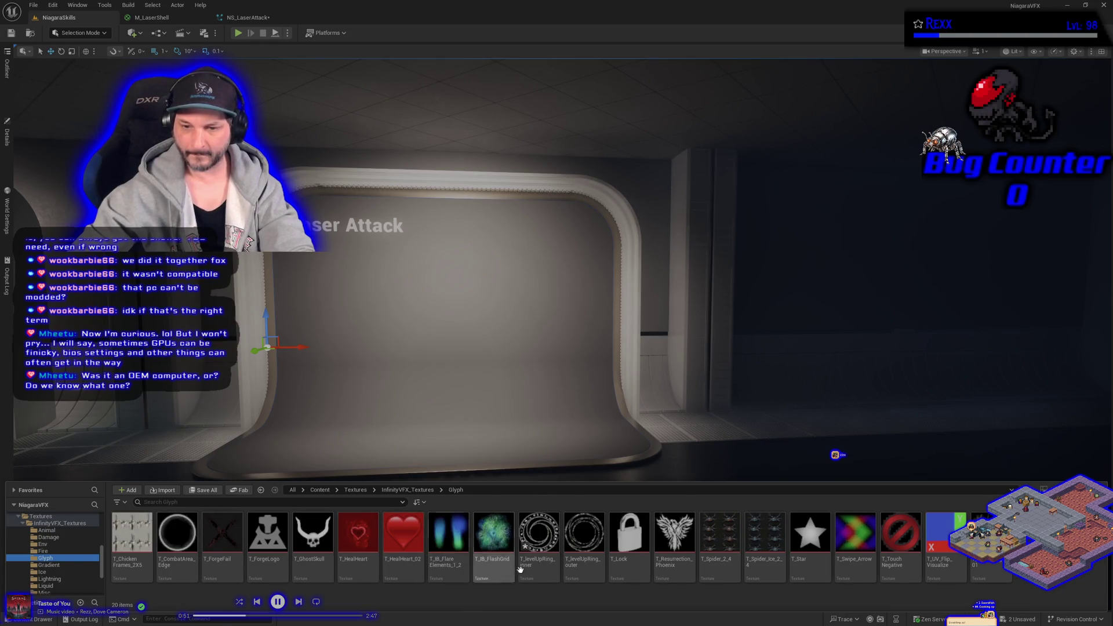
pyautogui.click(202, 491)
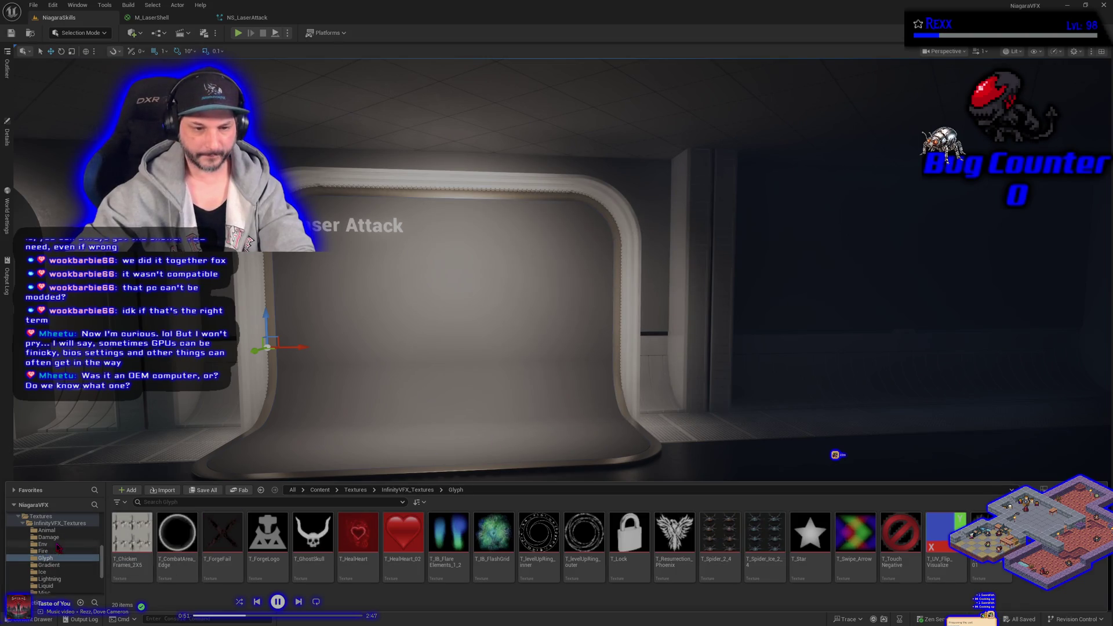
pyautogui.scroll(3, 50, 561)
pyautogui.scroll(3, 52, 559)
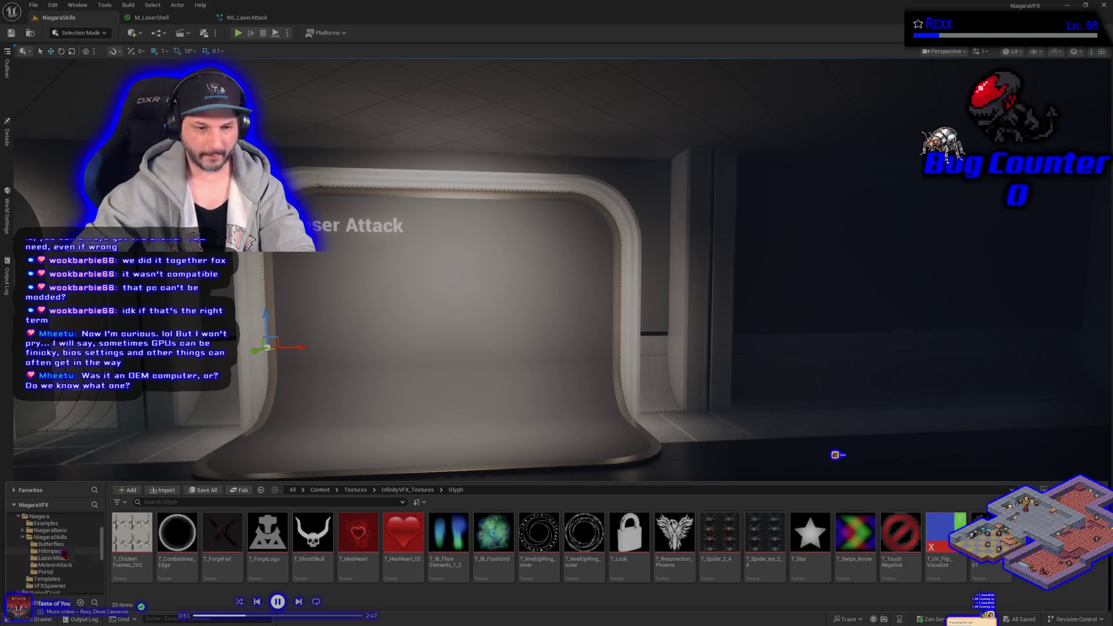
pyautogui.scroll(3, 52, 558)
pyautogui.scroll(3, 60, 561)
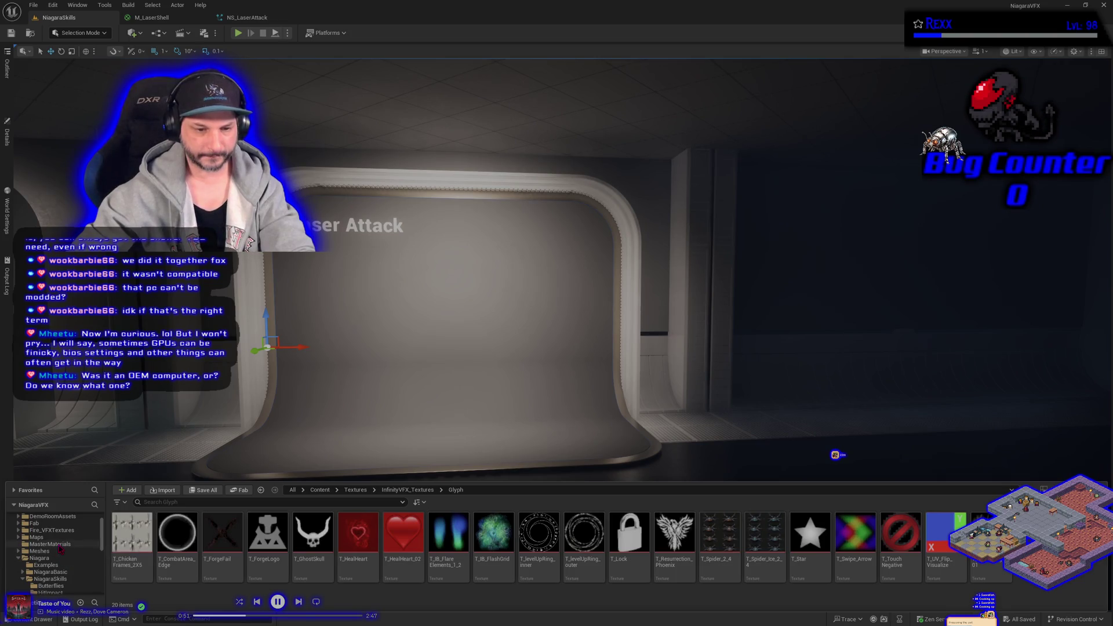
pyautogui.click(60, 546)
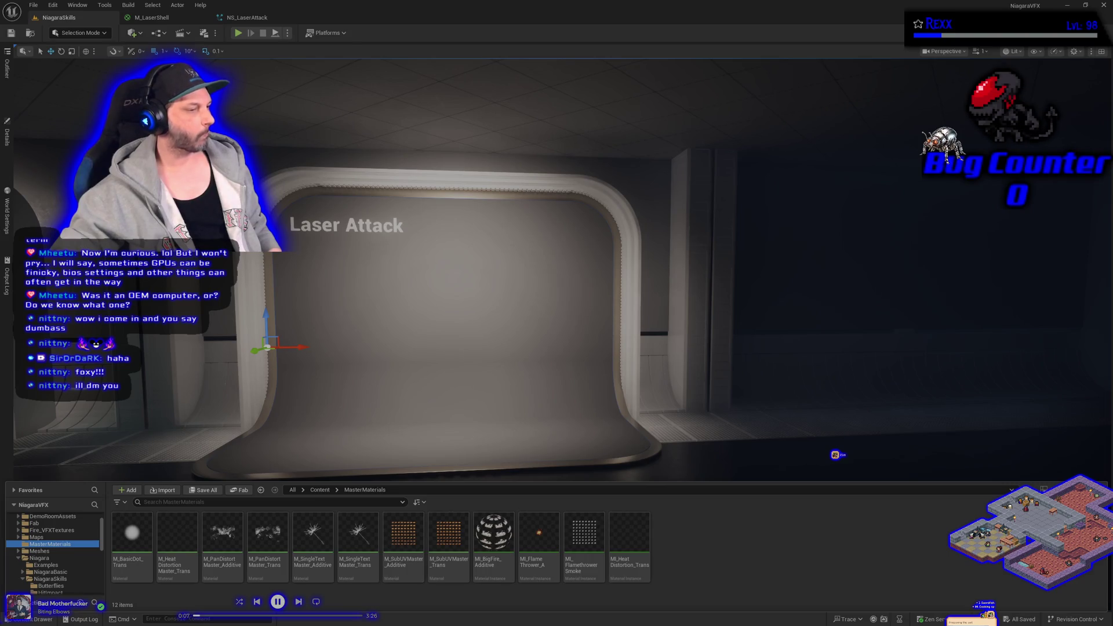
pyautogui.click(299, 603)
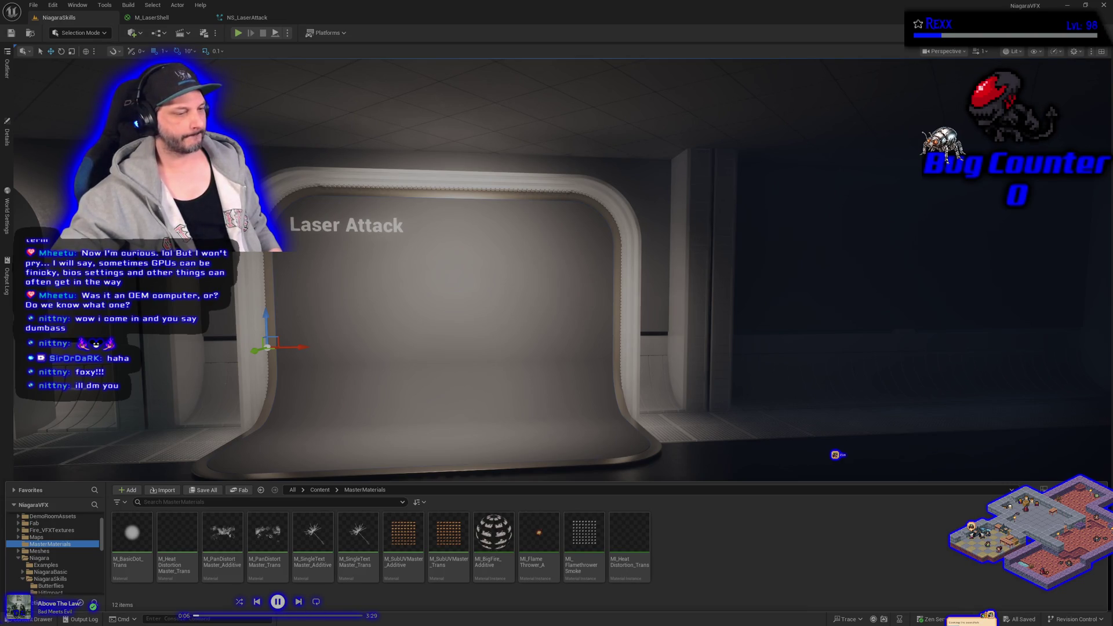
pyautogui.click(298, 602)
pyautogui.click(298, 602)
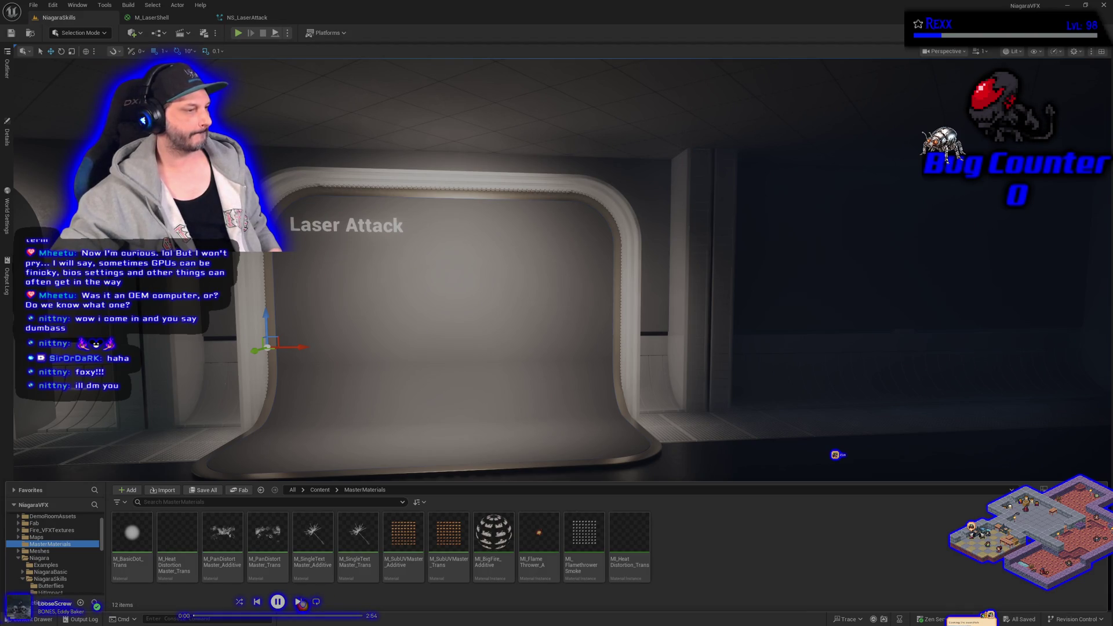
pyautogui.click(298, 602)
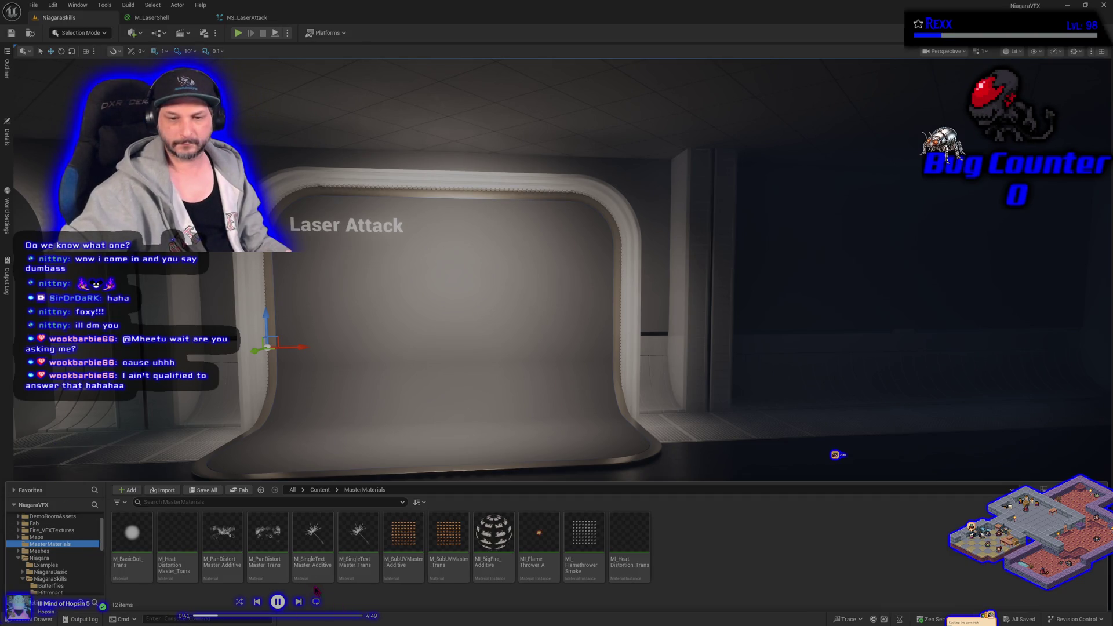
pyautogui.click(314, 544)
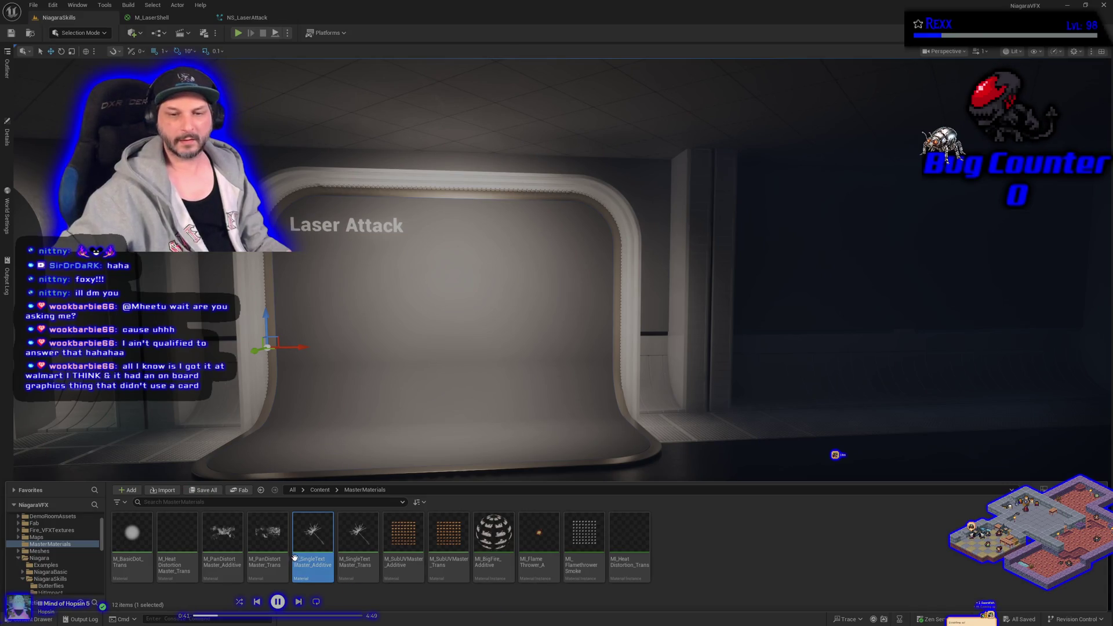
# Step: Create a material instance of the additive master named MI_LaserFirePattern_Additive
pyautogui.rightClick(318, 547)
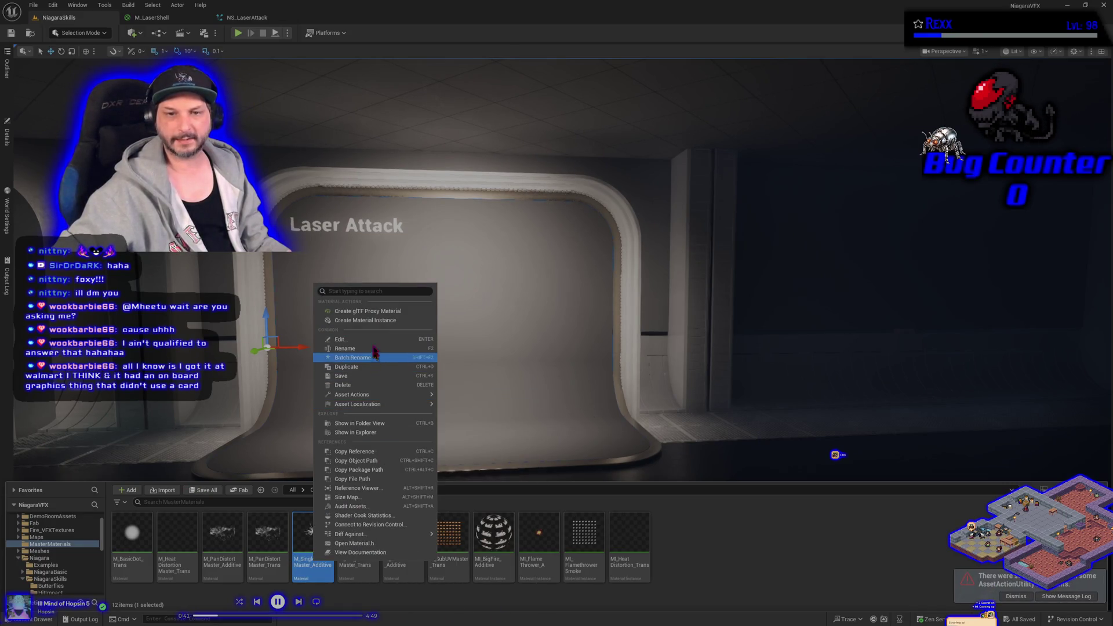
pyautogui.click(372, 320)
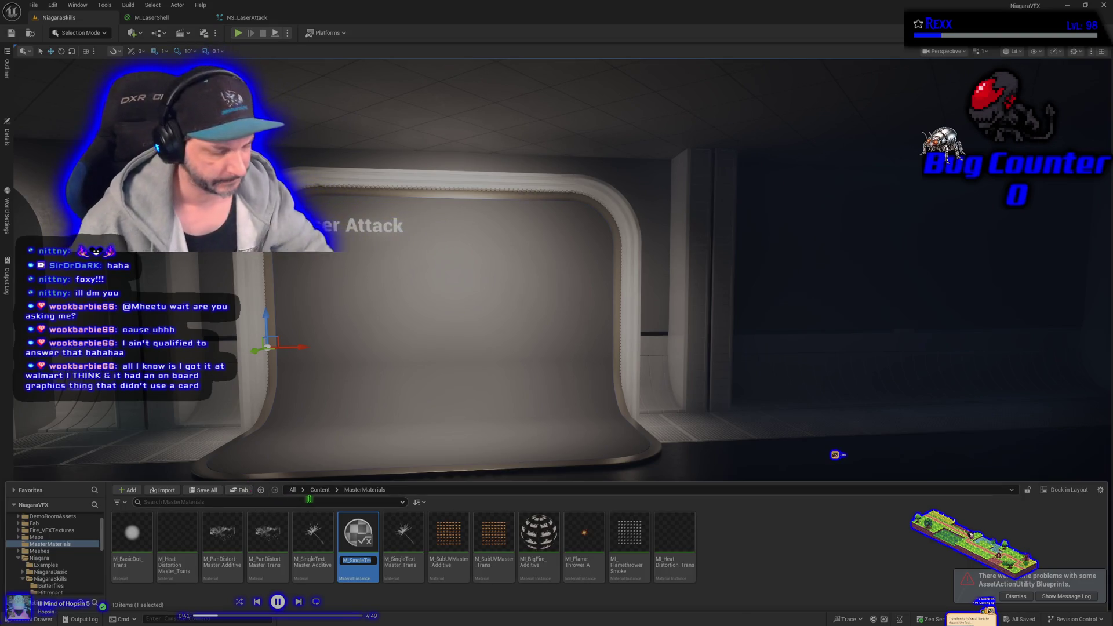
pyautogui.write('MI_L')
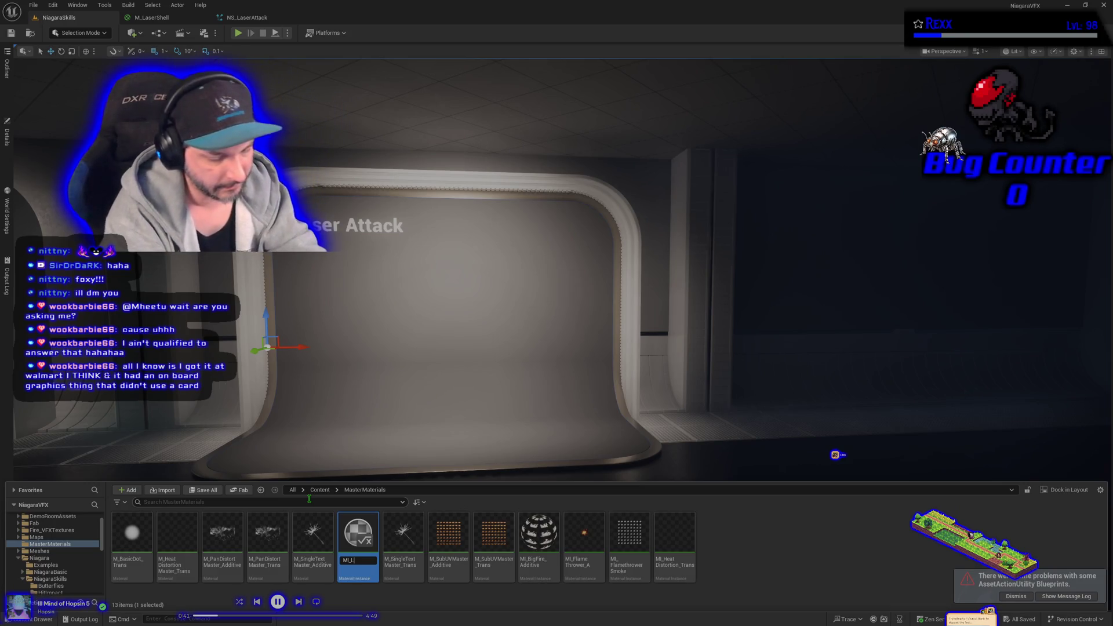
pyautogui.write('rePa')
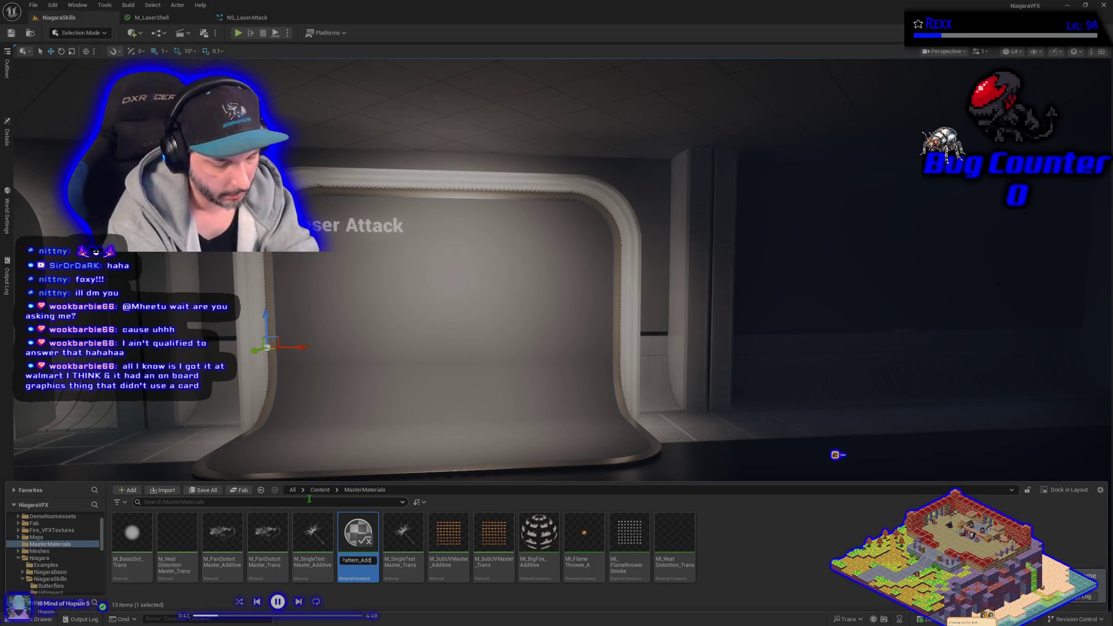
pyautogui.write('e')
pyautogui.press('Return')
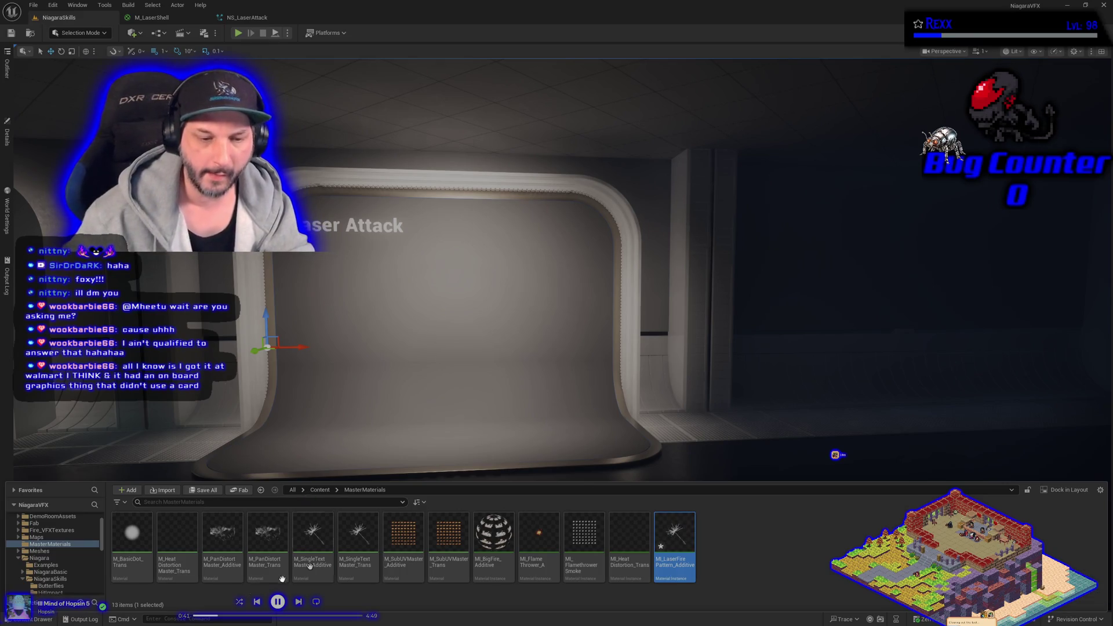
pyautogui.scroll(-3, 62, 557)
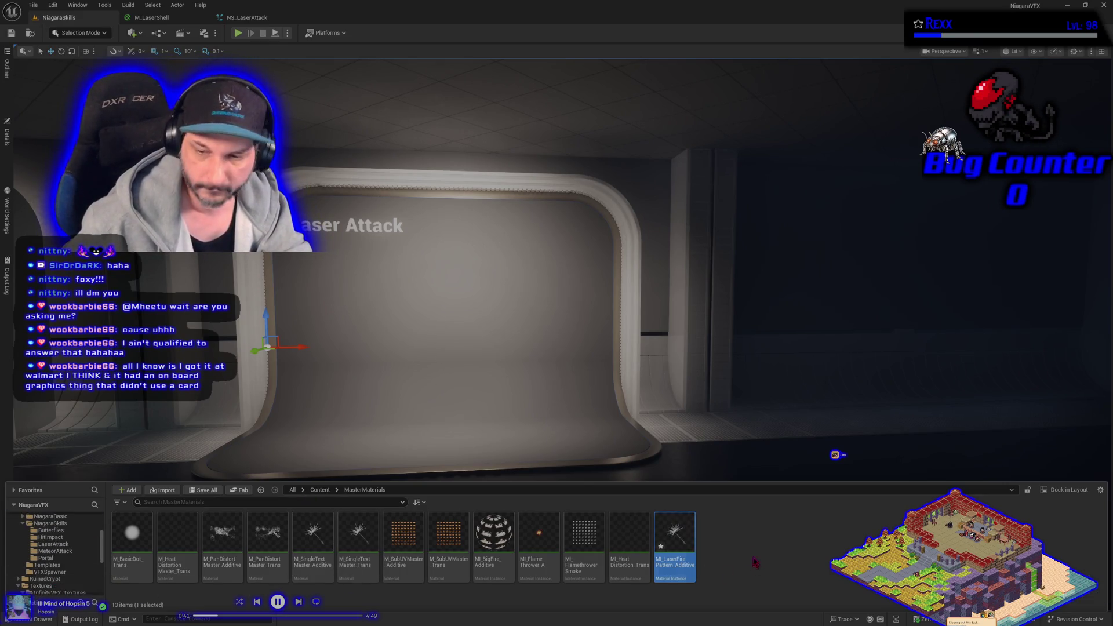
# Step: Move MI_LaserFirePattern_Additive into the LaserAttack folder and open it for editing
pyautogui.moveTo(675, 558); pyautogui.dragTo(46, 544)
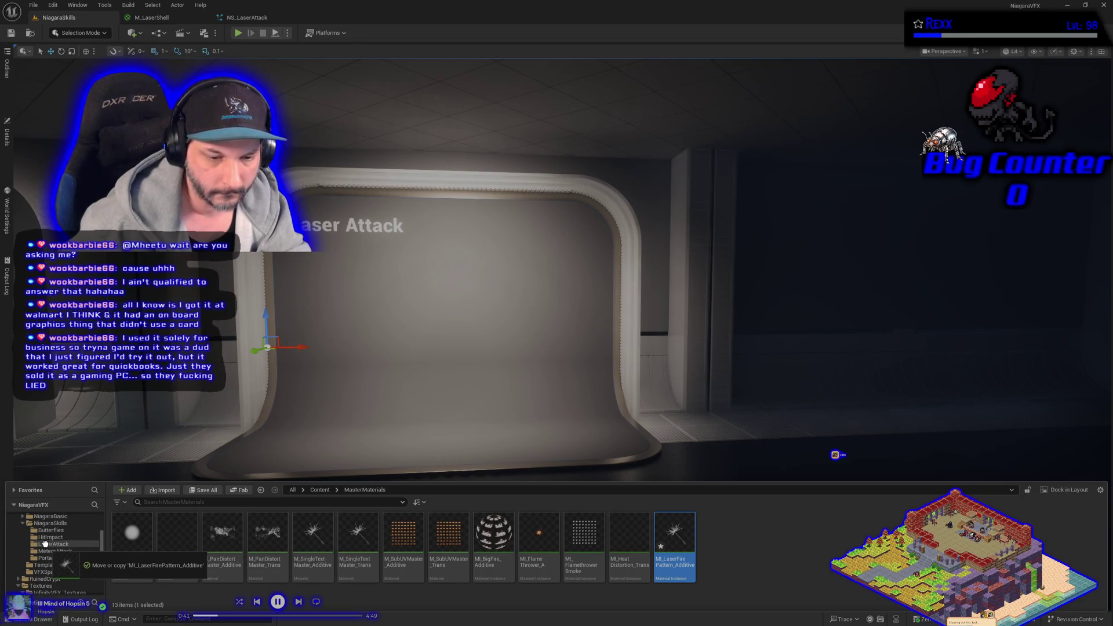
pyautogui.click(76, 563)
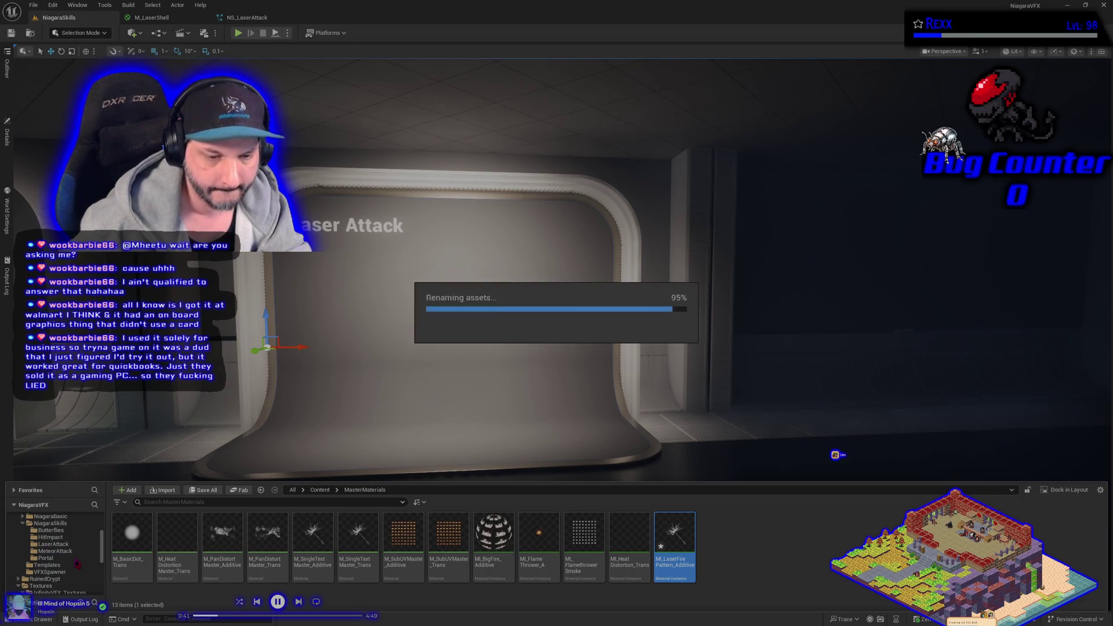
pyautogui.click(57, 543)
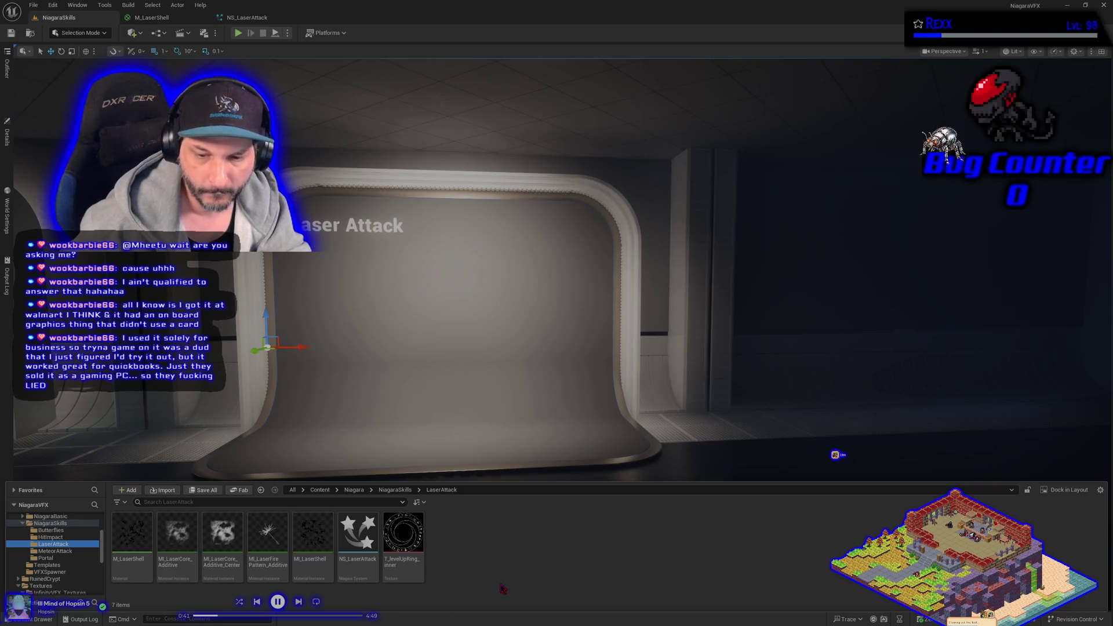
pyautogui.doubleClick(268, 535)
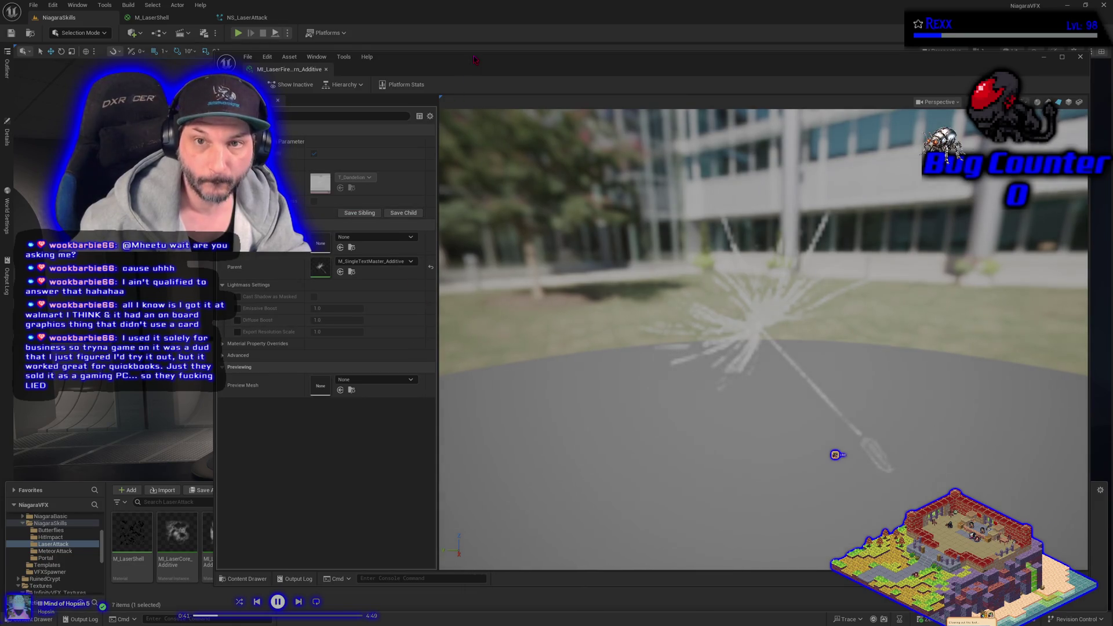
# Step: Assign the rune ring texture to MI_LaserFirePattern_Additive, dock its editor and close the NS_LaserAttack editor
pyautogui.moveTo(402, 578)
pyautogui.mouseDown()
pyautogui.moveTo(346, 167)
pyautogui.moveTo(365, 167)
pyautogui.mouseUp()
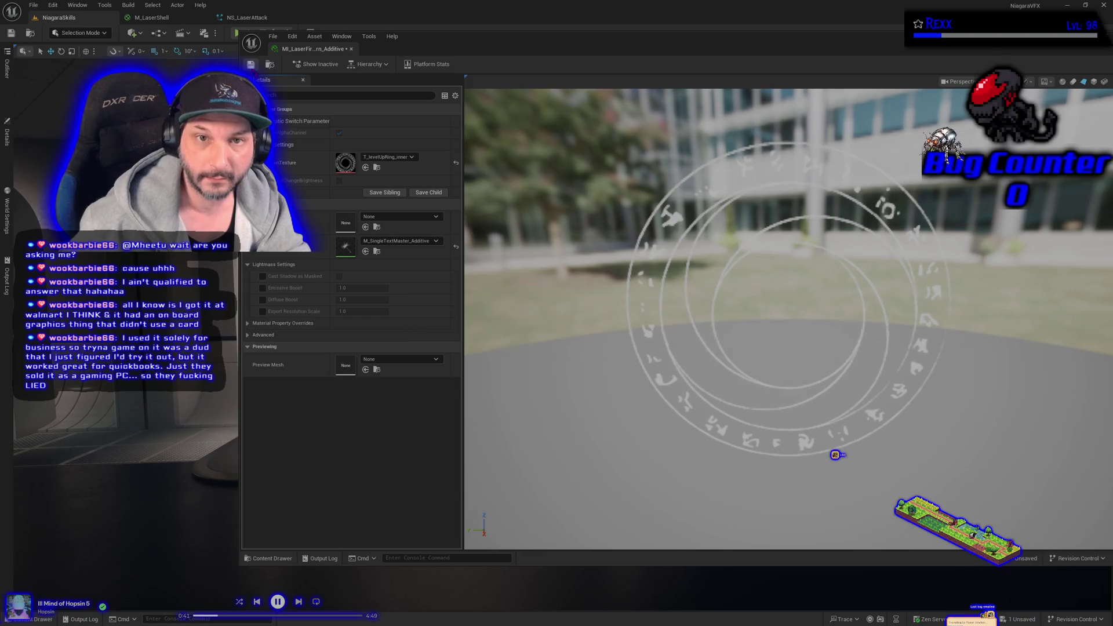
pyautogui.moveTo(296, 50); pyautogui.dragTo(162, 24)
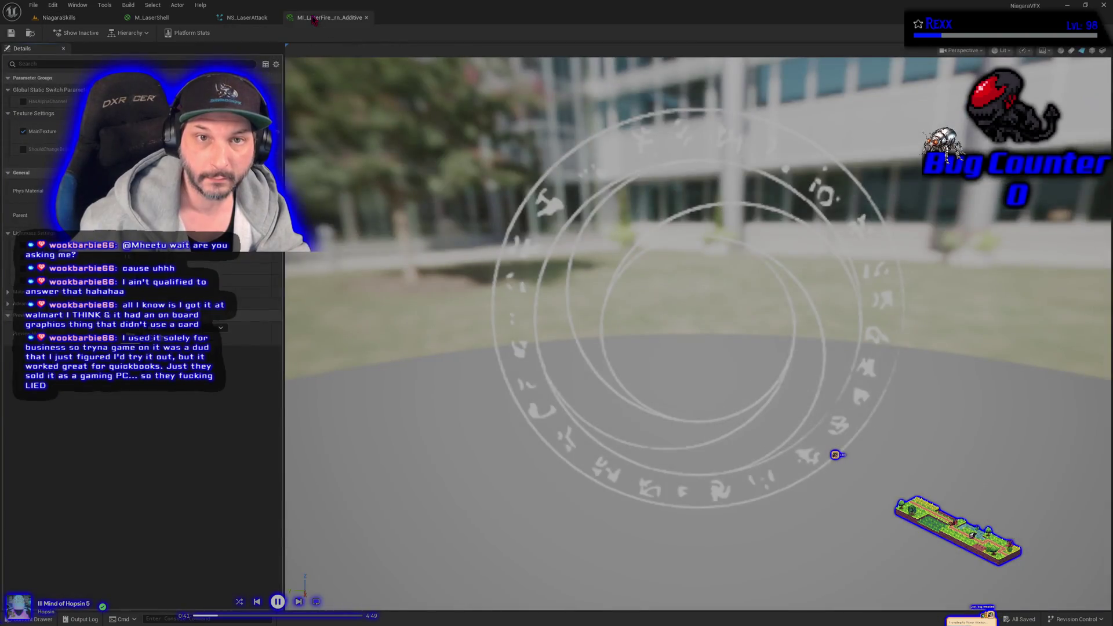
pyautogui.middleClick(162, 25)
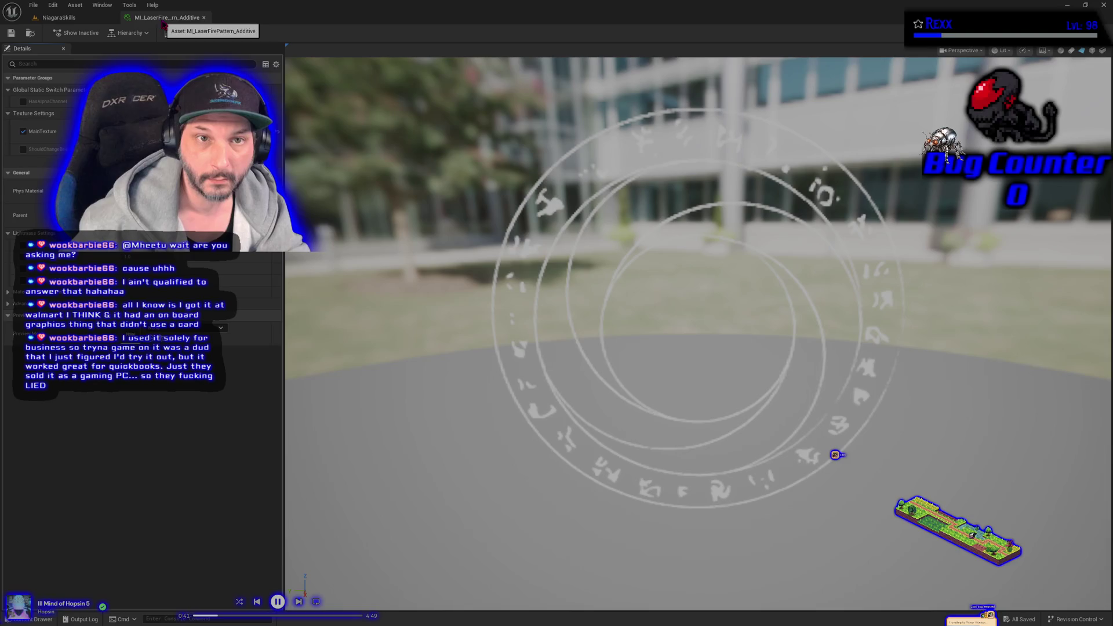
# Step: Reopen the NS_LaserAttack particle system from the asset browser
pyautogui.hotkey('ctrl', 'space')
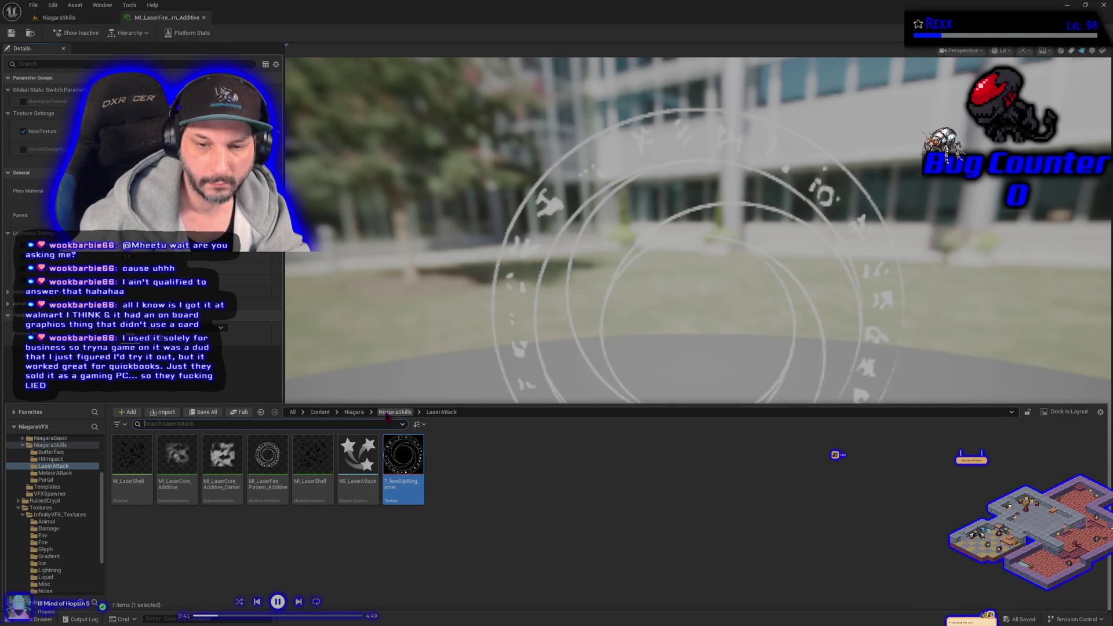
pyautogui.doubleClick(378, 461)
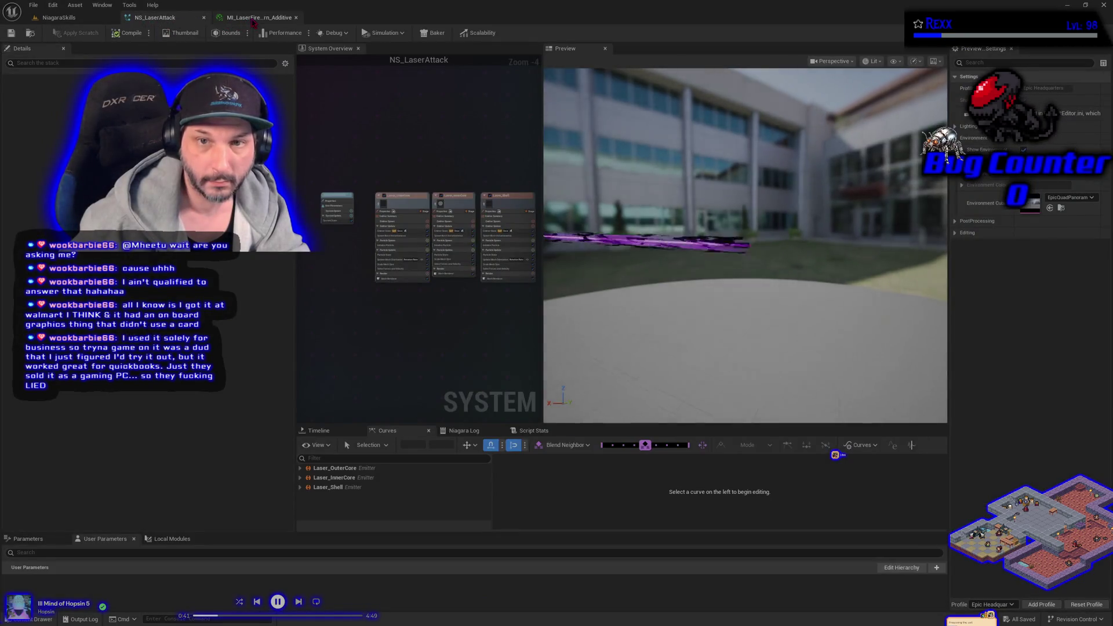
# Step: Review the NS_LaserAttack laser preview, then return to the laser fire material instance
pyautogui.click(253, 22)
pyautogui.click(165, 18)
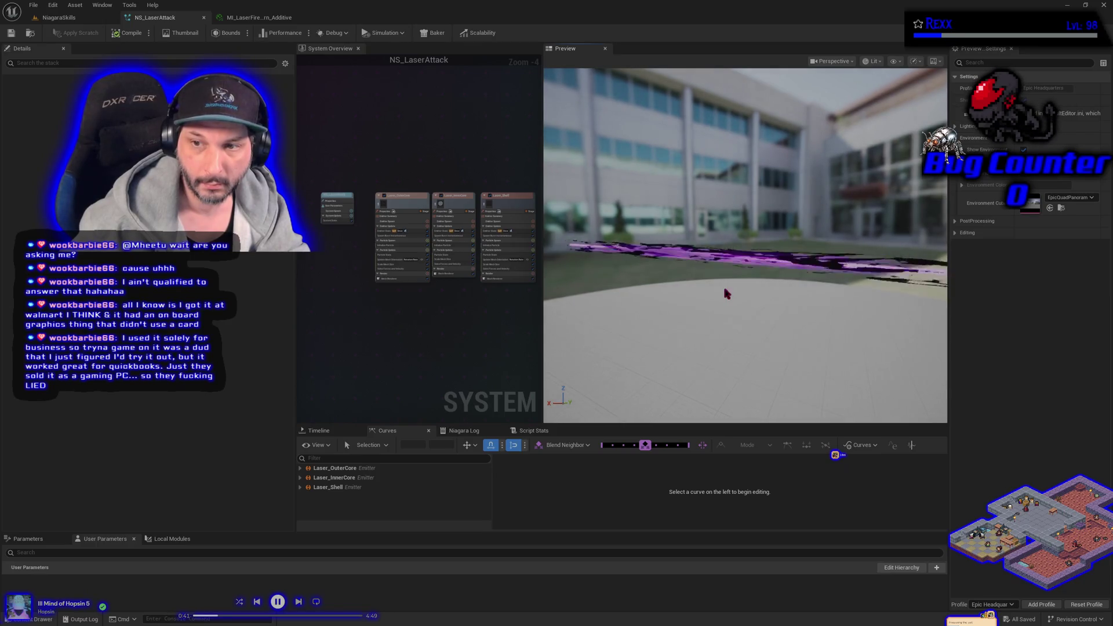
pyautogui.moveTo(725, 293); pyautogui.dragTo(687, 293)
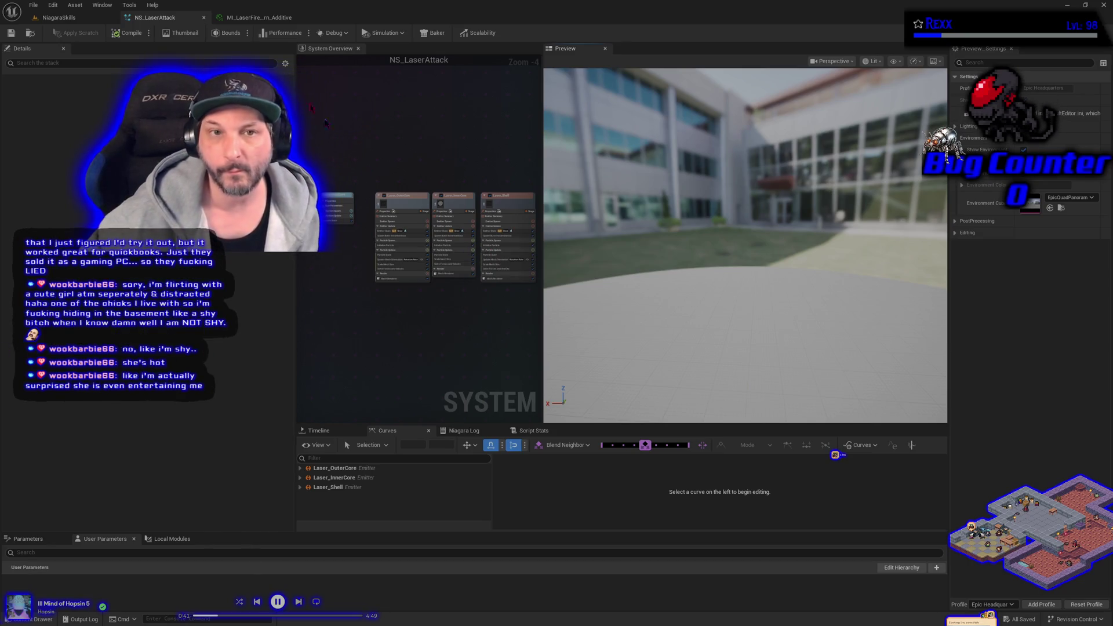
pyautogui.hotkey('ctrl', 'Tab')
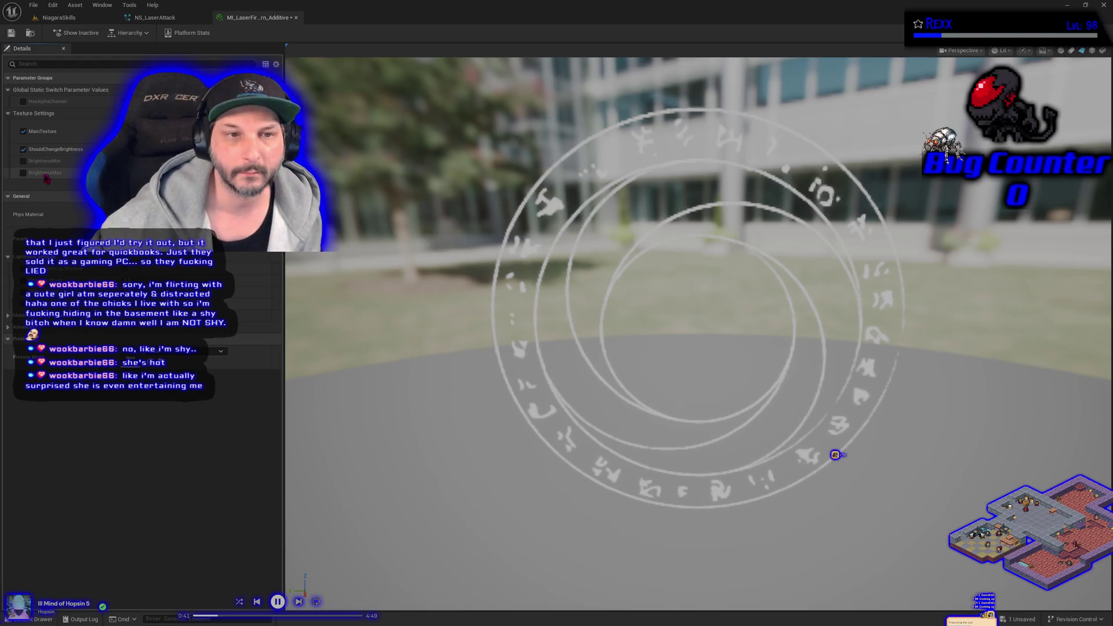
# Step: Enable the BrightnessMin and BrightnessMax parameters and save the laser fire material instance
pyautogui.click(23, 172)
pyautogui.click(22, 162)
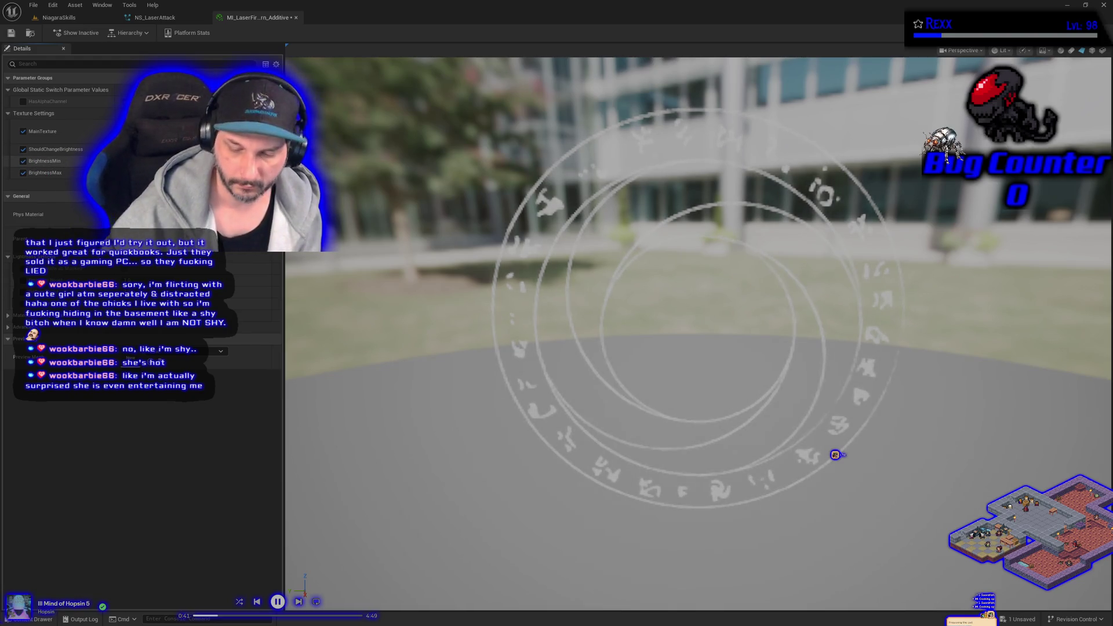
pyautogui.click(33, 6)
pyautogui.click(55, 58)
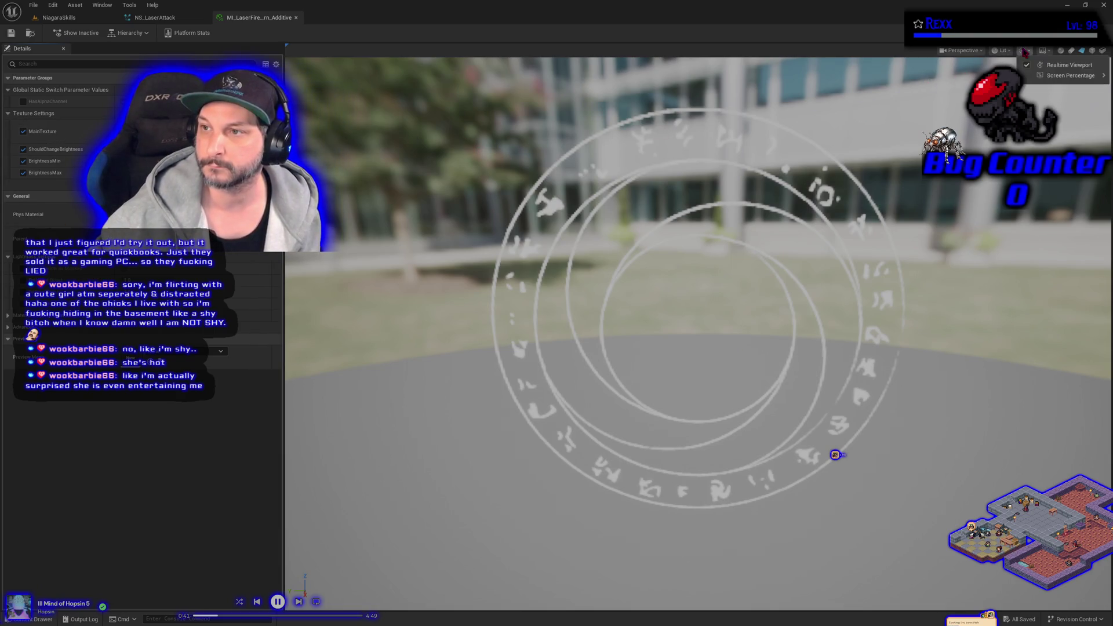
# Step: Return to the NS_LaserAttack system editor
pyautogui.moveTo(852, 332); pyautogui.dragTo(852, 319)
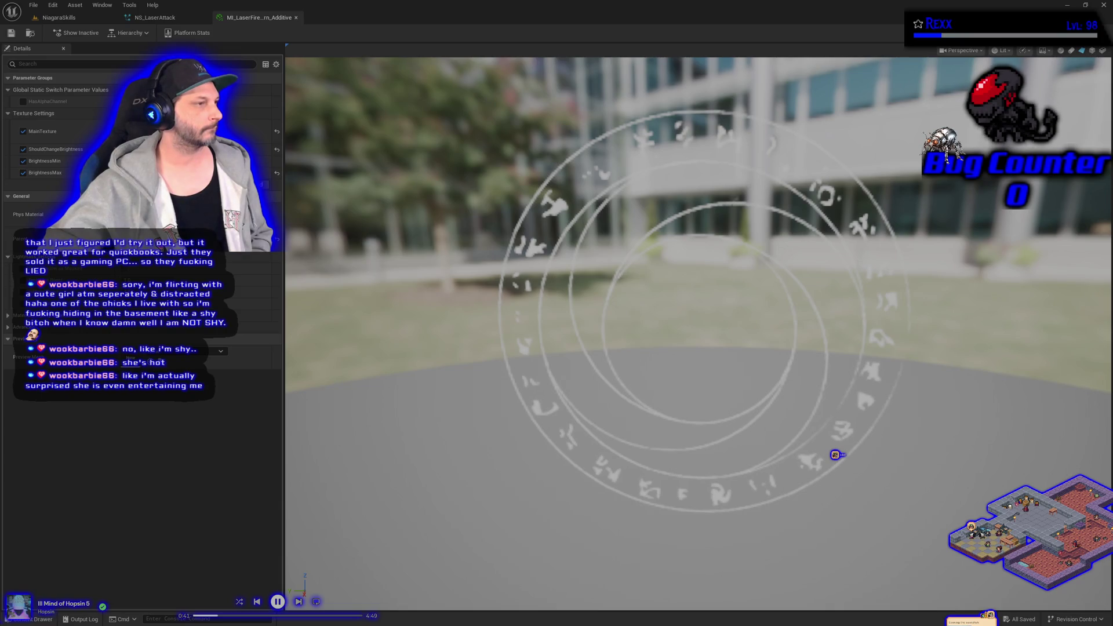
pyautogui.click(155, 18)
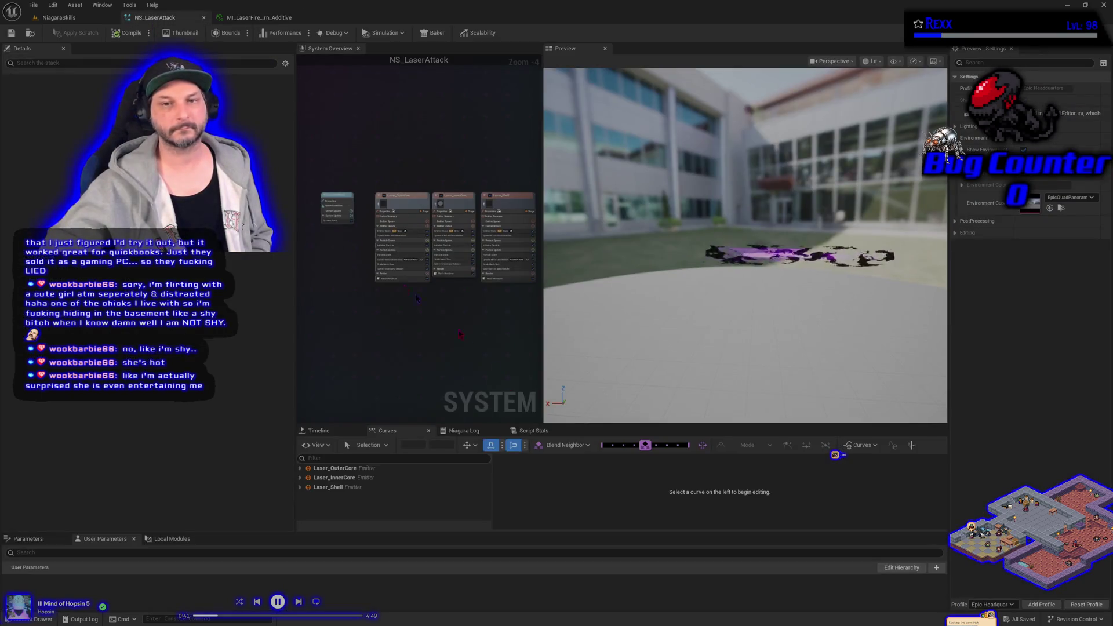
pyautogui.scroll(1, 435, 340)
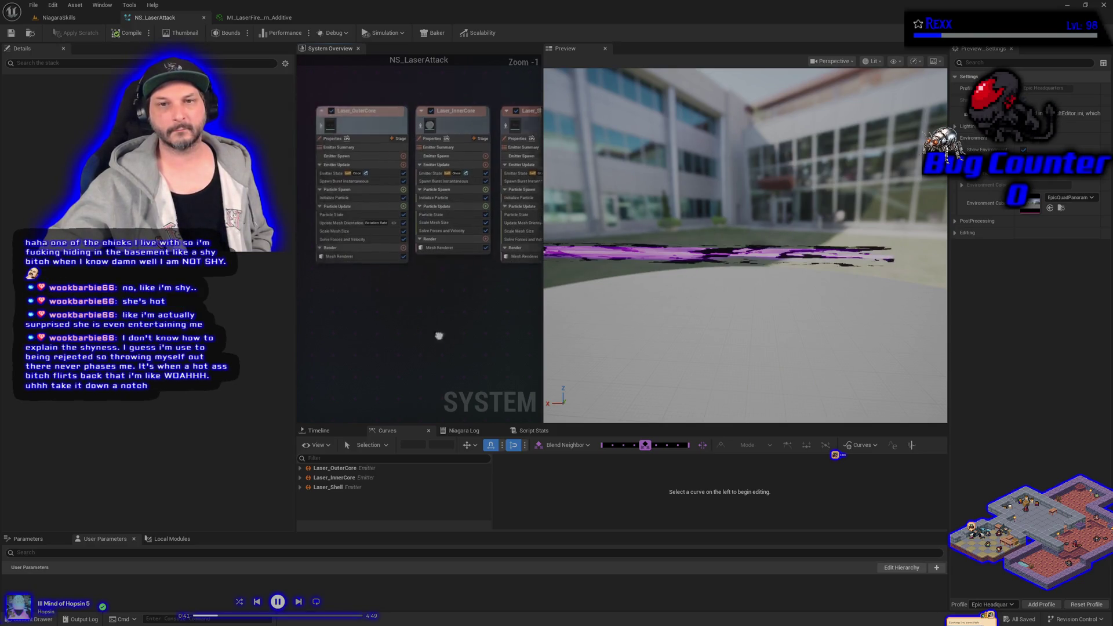
pyautogui.scroll(-1, 470, 367)
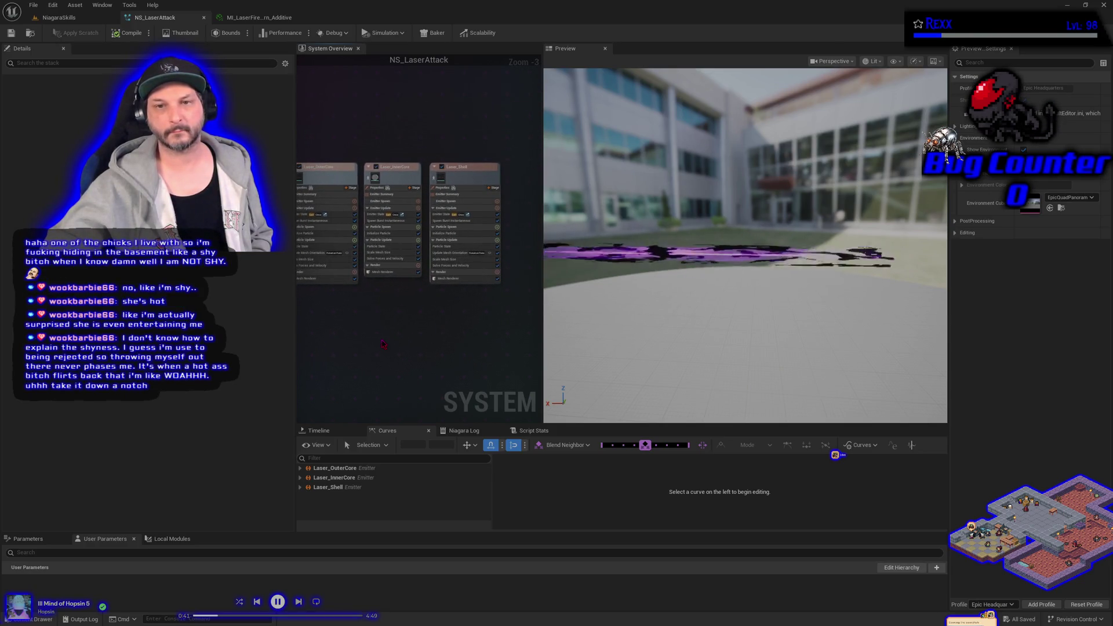
# Step: Marquee-select the three laser emitter nodes in the System Overview
pyautogui.moveTo(375, 343); pyautogui.dragTo(421, 326)
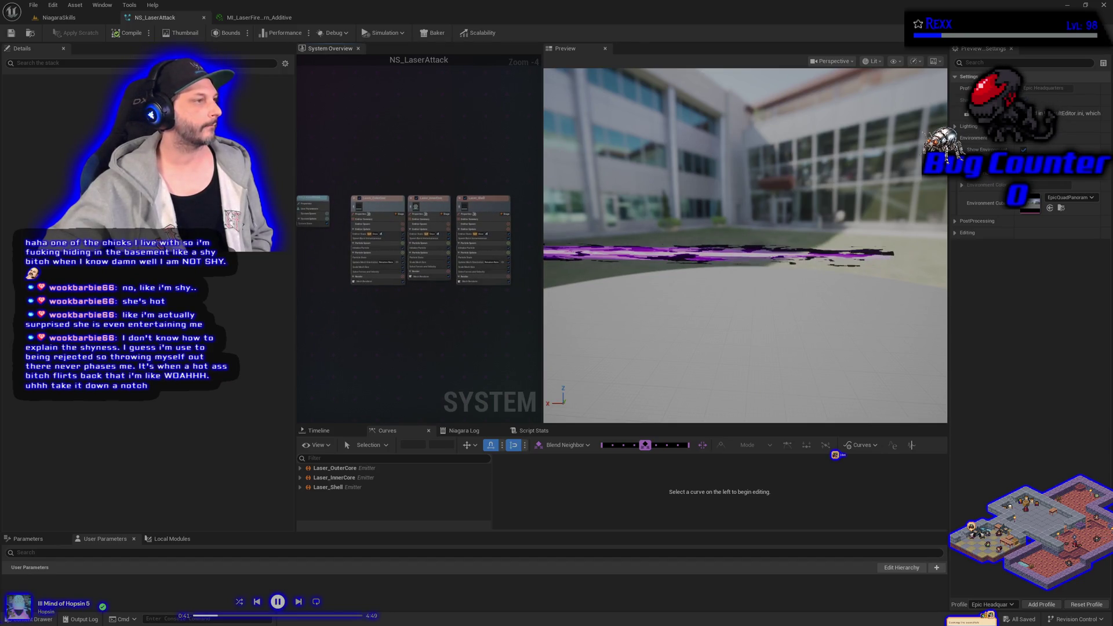
pyautogui.moveTo(348, 187); pyautogui.dragTo(513, 287)
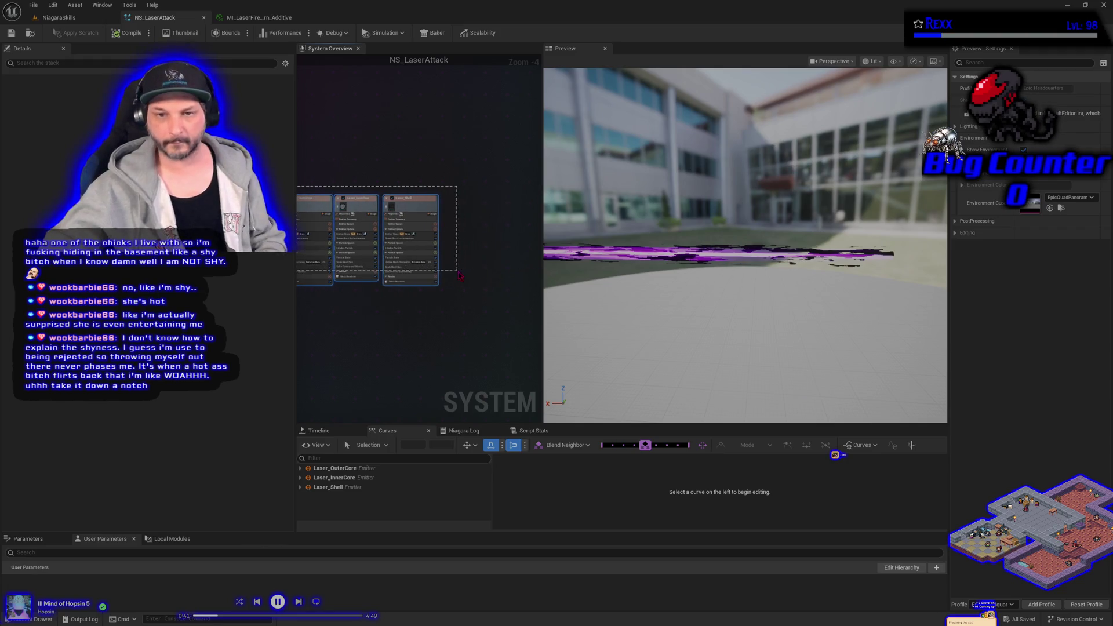
pyautogui.write('cLaser Core')
# Step: Title the comment Laser Core, colour it purple, and save NS_LaserAttack
pyautogui.press('Return')
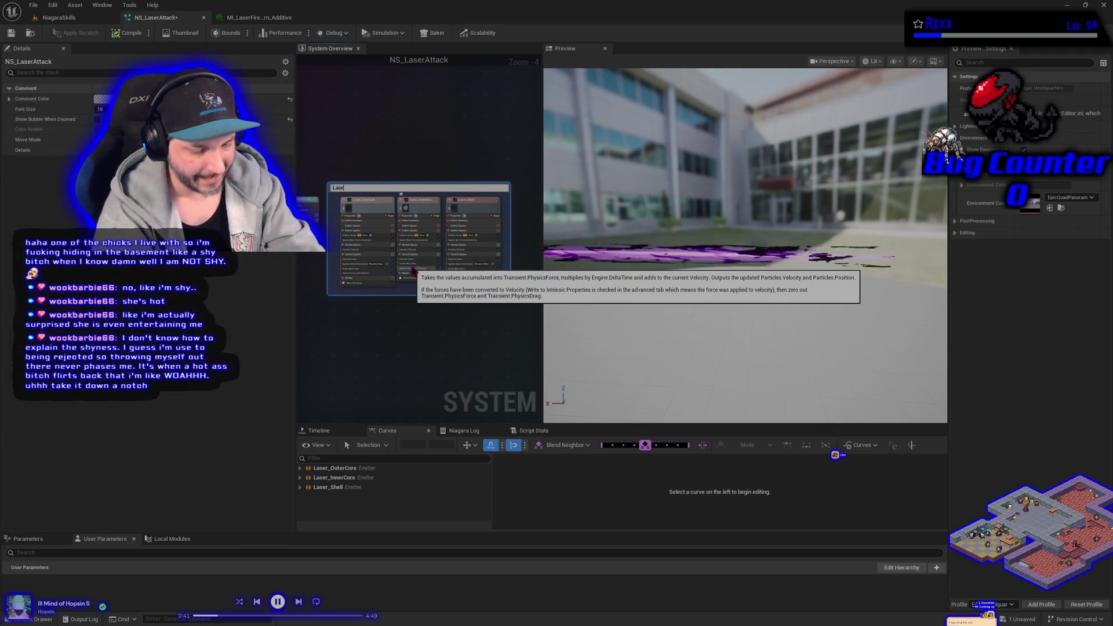
pyautogui.press('Return')
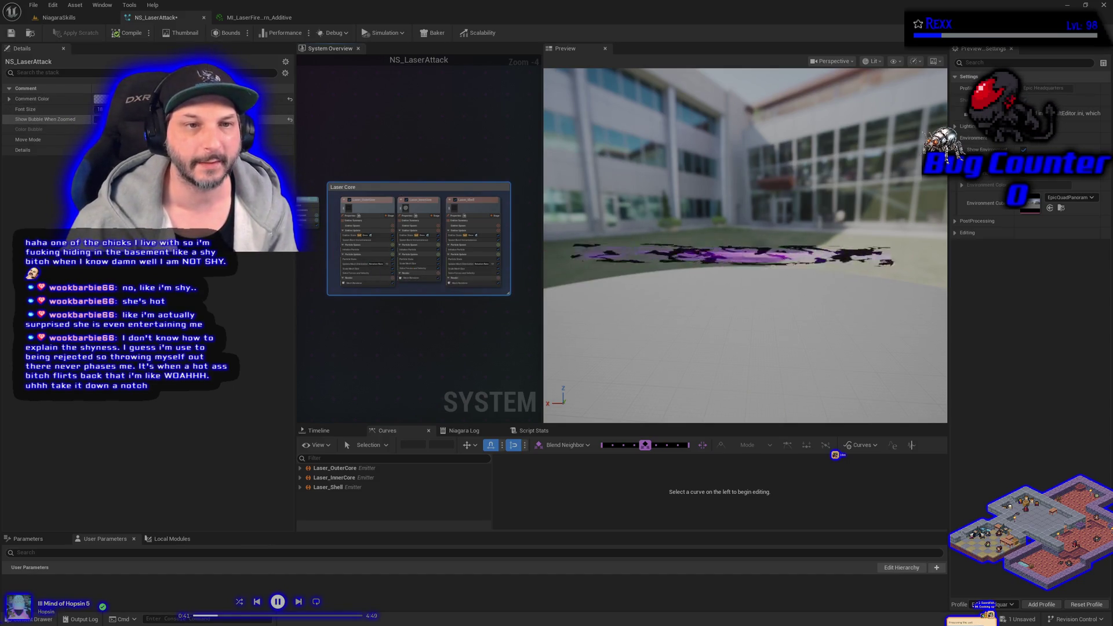
pyautogui.click(256, 98)
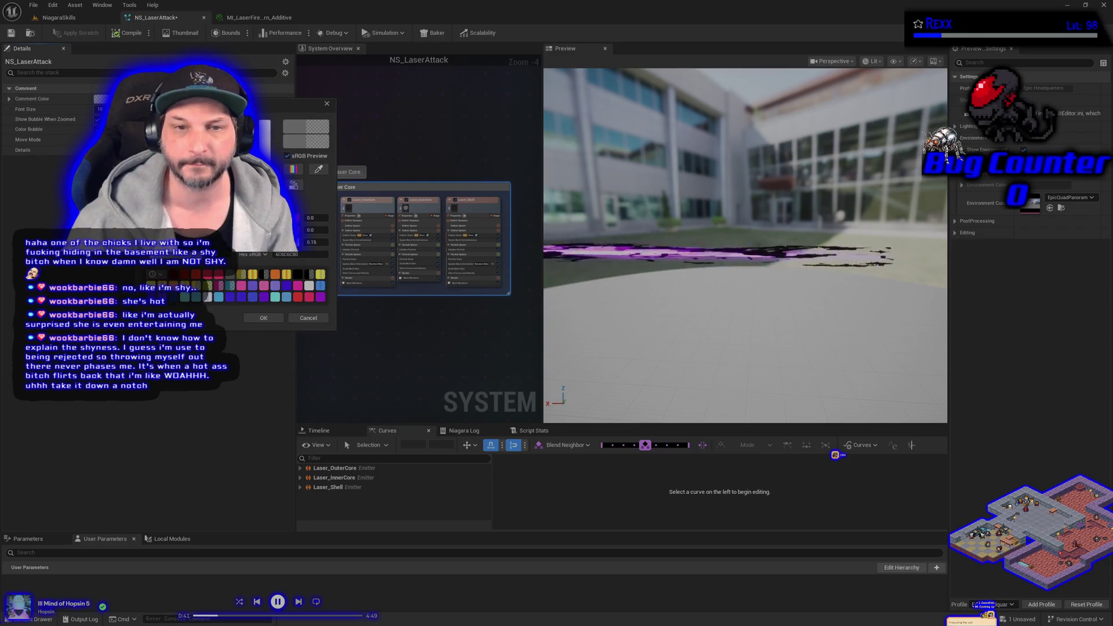
pyautogui.click(321, 296)
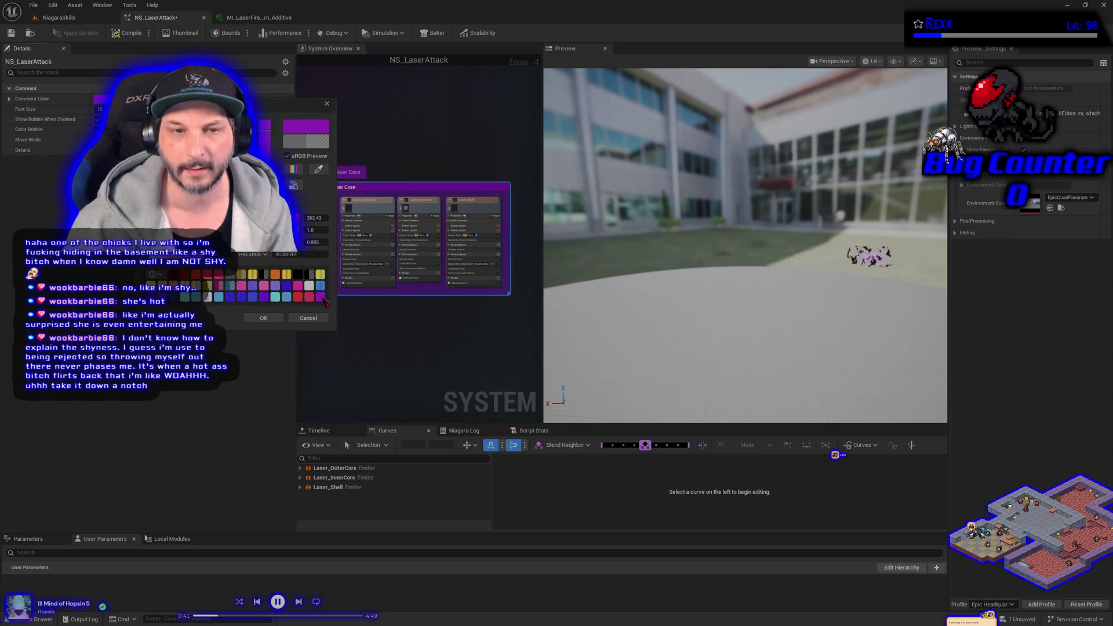
pyautogui.click(264, 317)
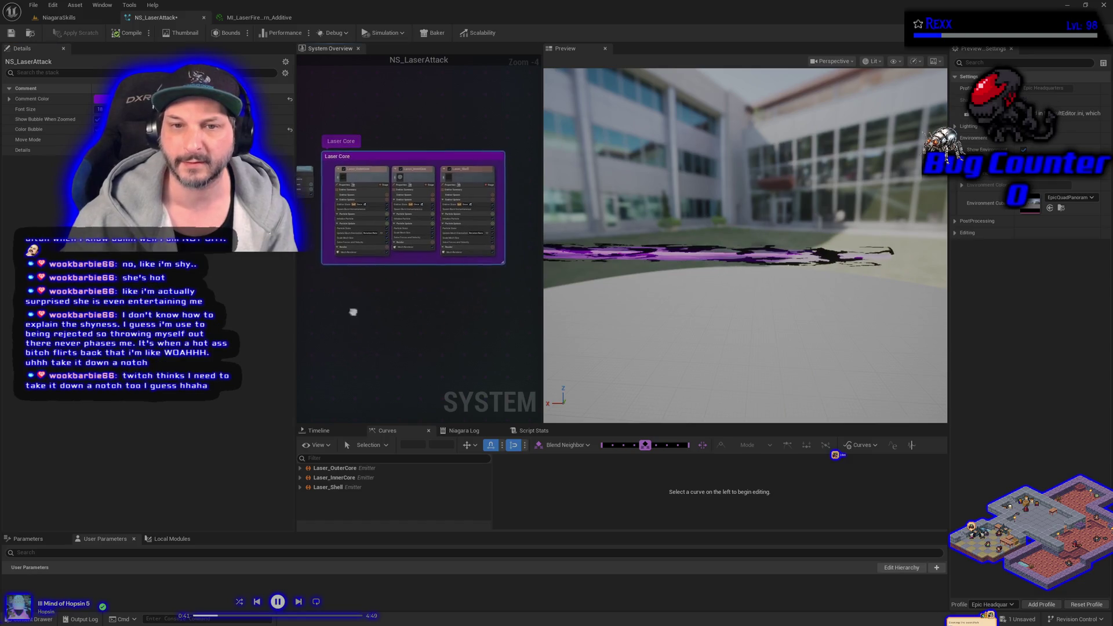
pyautogui.scroll(-1, 356, 310)
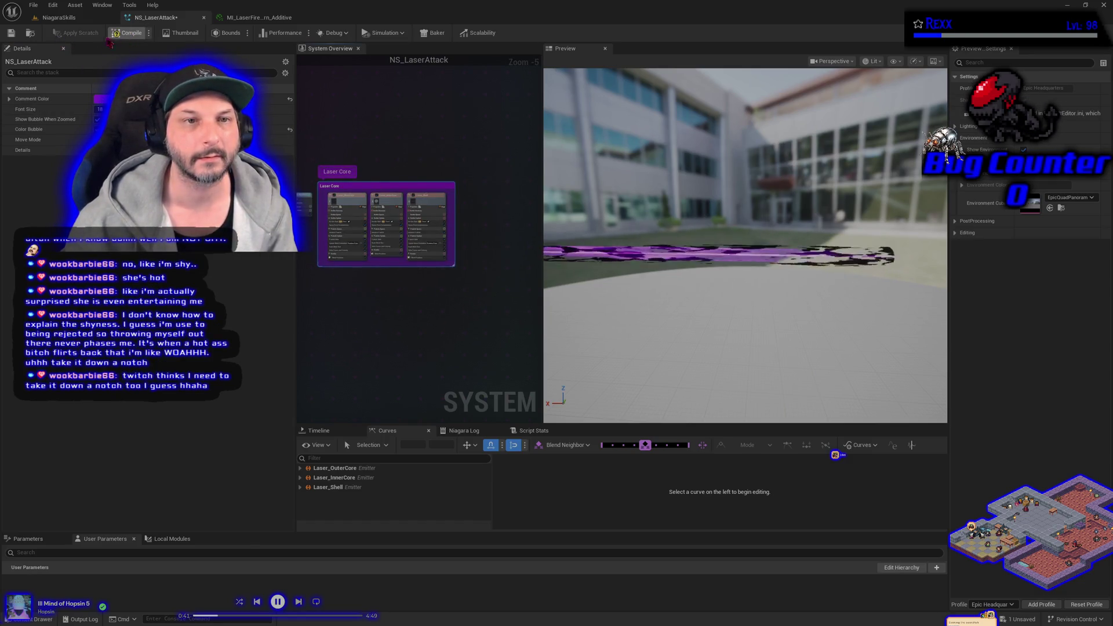
pyautogui.click(11, 32)
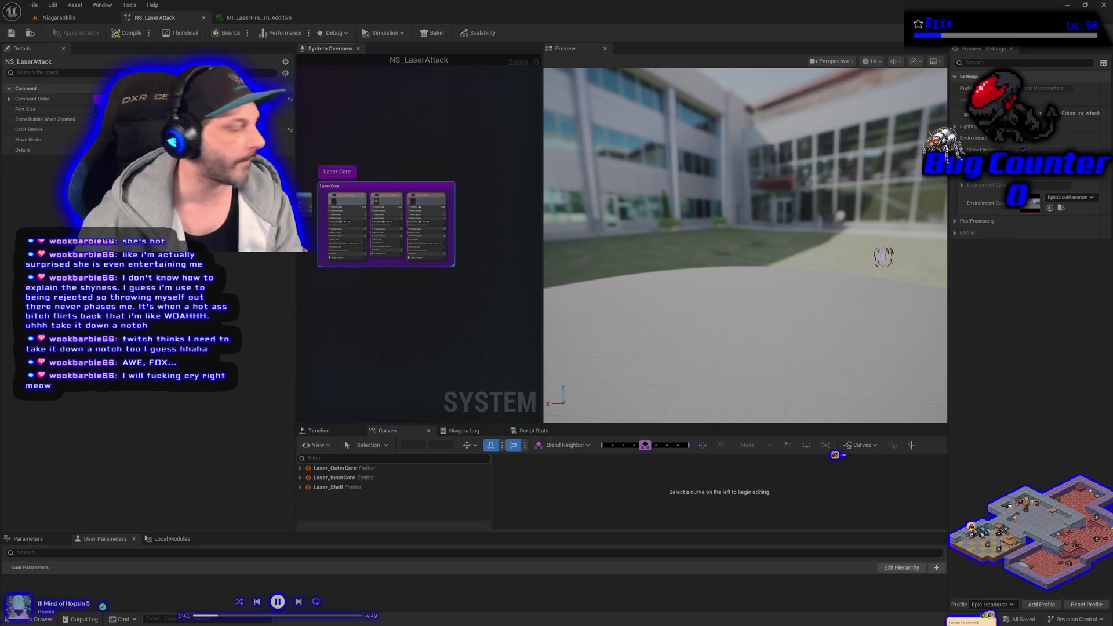
pyautogui.rightClick(377, 307)
# Step: Add a SimpleMeshBurst_Once emitter from the template list and frame it in the graph
pyautogui.click(406, 323)
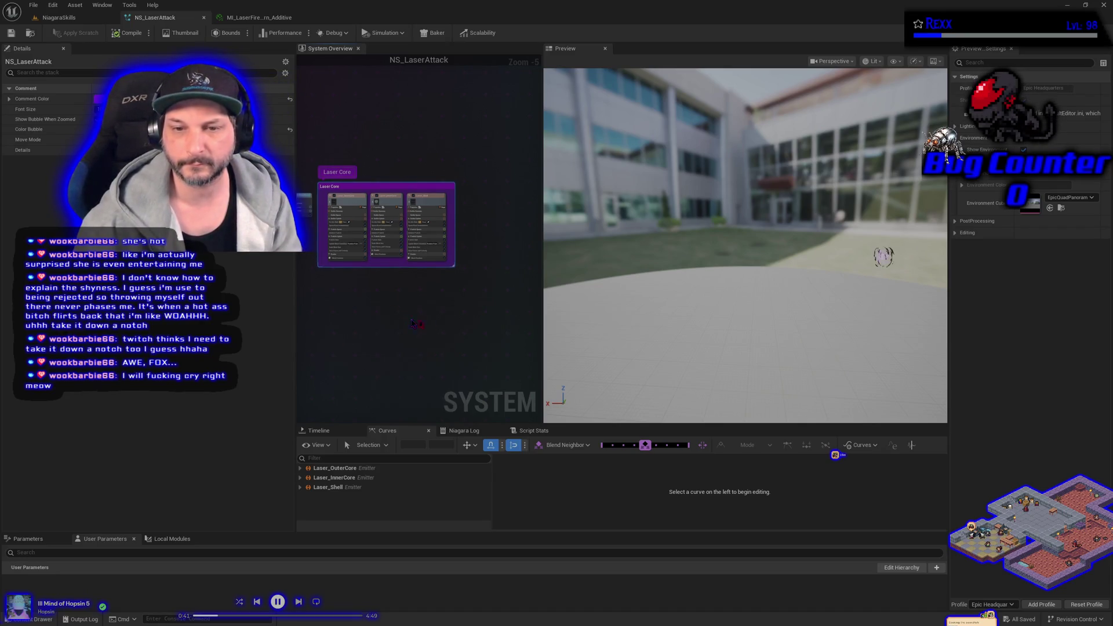
pyautogui.click(581, 288)
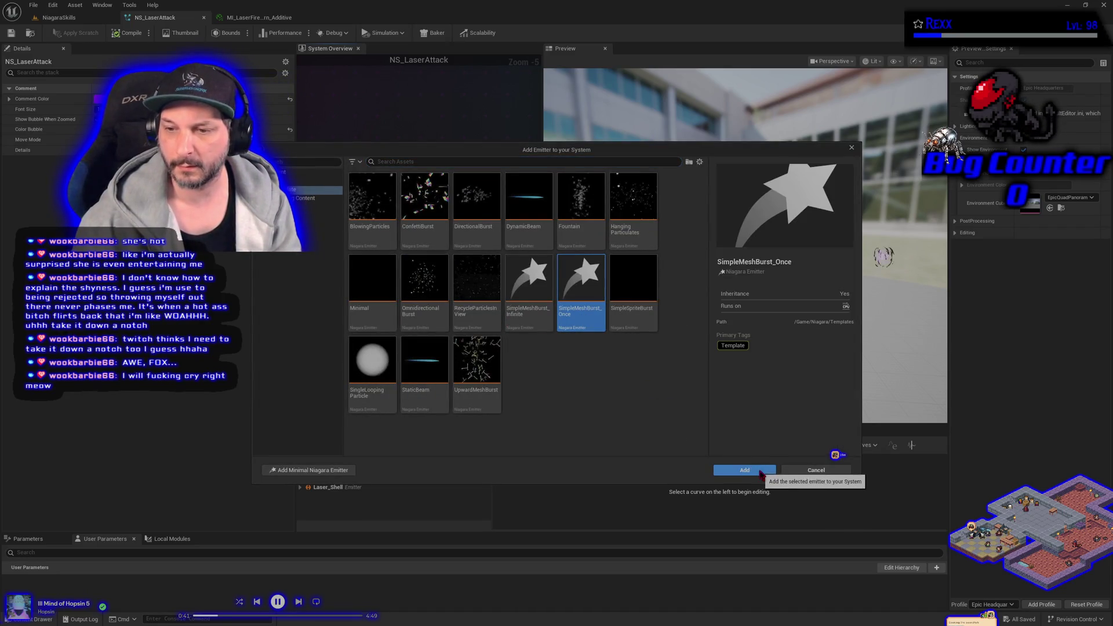
pyautogui.click(756, 470)
pyautogui.press('f')
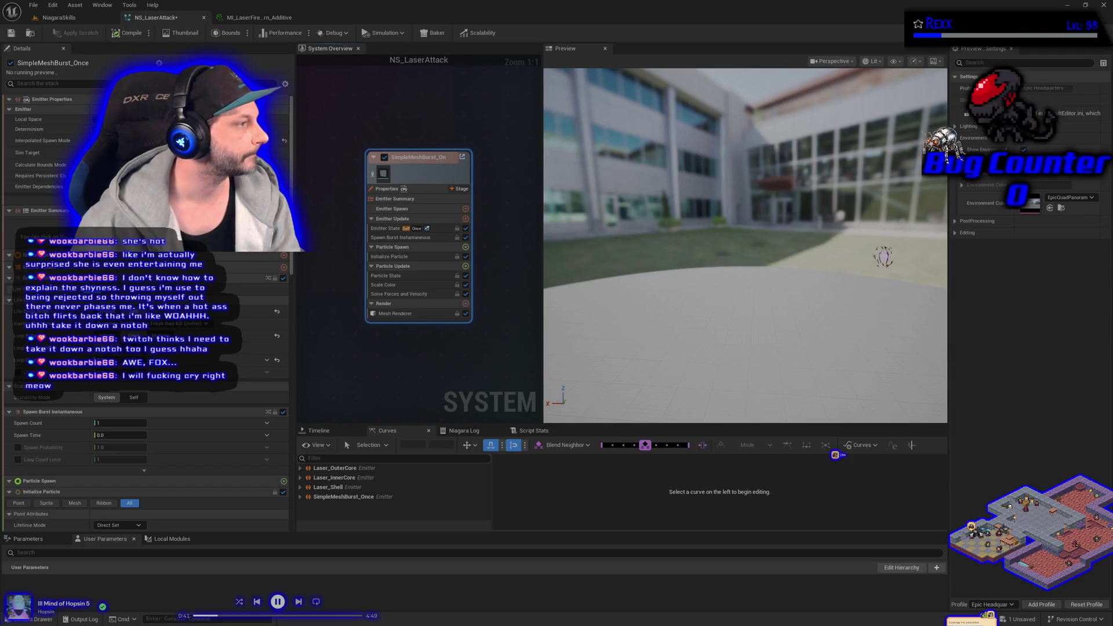
# Step: Select the SimpleMeshBurst_Once emitter and turn the preview to face the building head-on
pyautogui.click(329, 310)
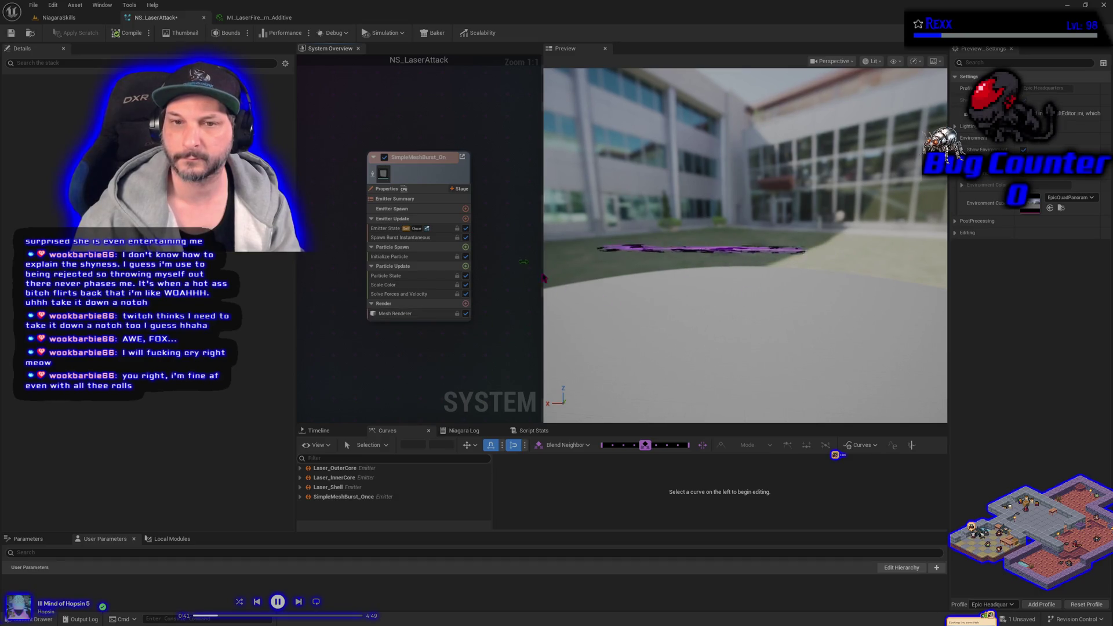
pyautogui.click(434, 177)
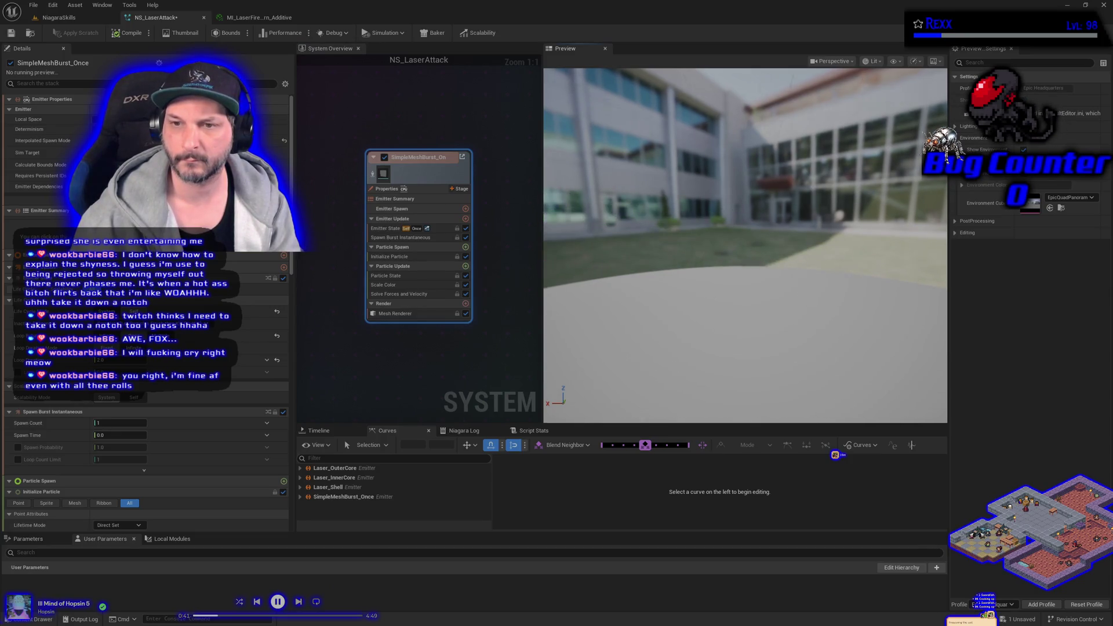
pyautogui.moveTo(680, 260)
pyautogui.mouseDown()
pyautogui.moveTo(626, 261)
pyautogui.moveTo(696, 262)
pyautogui.moveTo(731, 241)
pyautogui.moveTo(673, 241)
pyautogui.mouseUp()
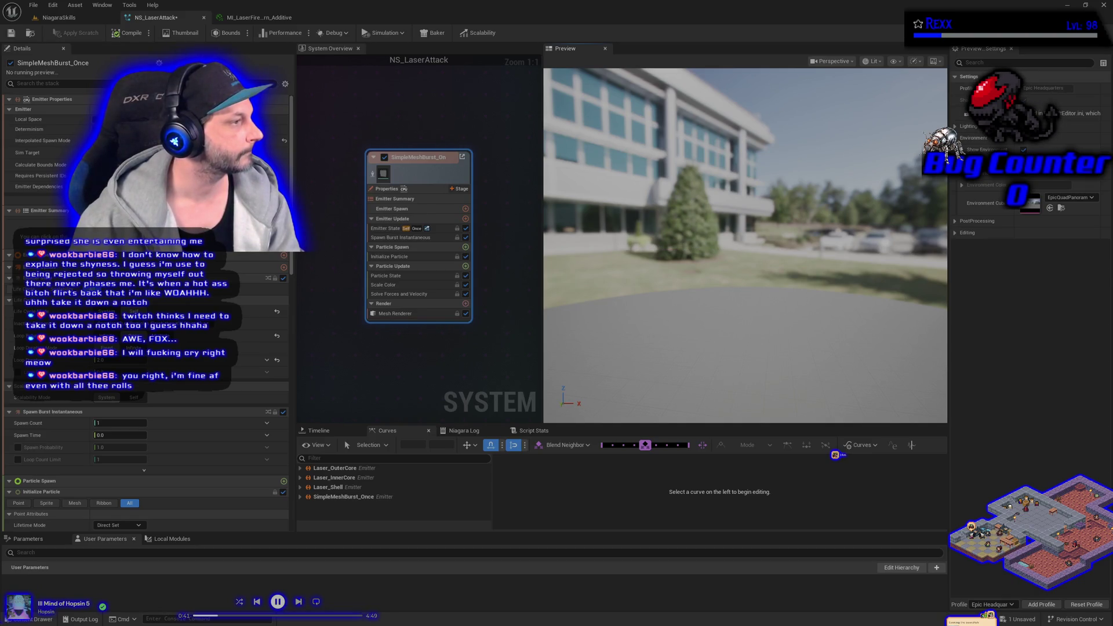
# Step: Delete the Scale Color module from SimpleMeshBurst_Once's particle update
pyautogui.rightClick(418, 171)
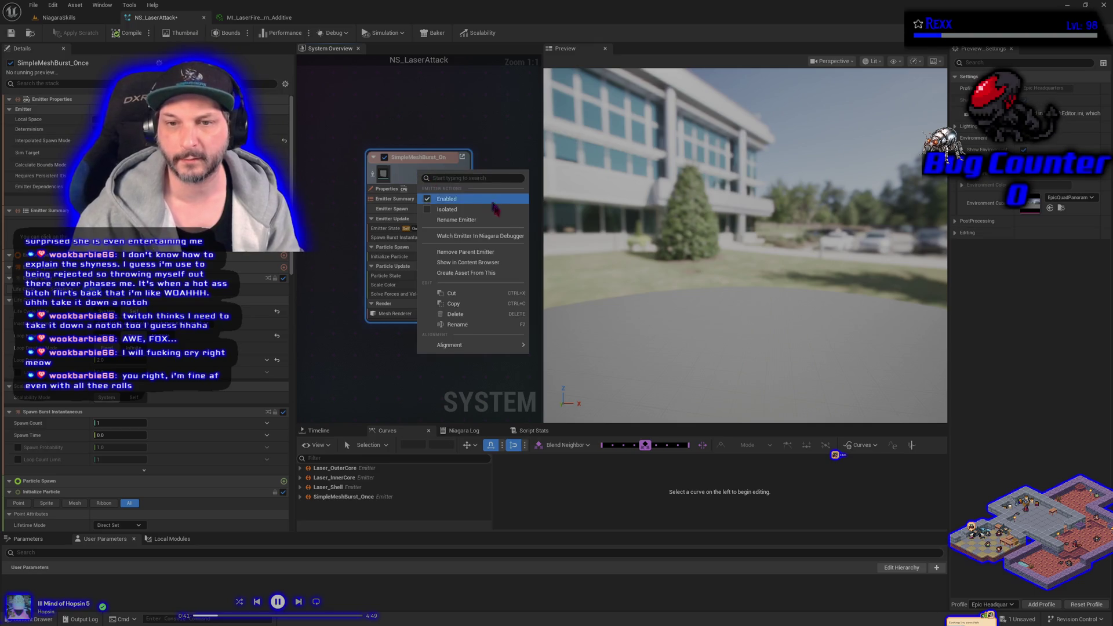
pyautogui.click(495, 257)
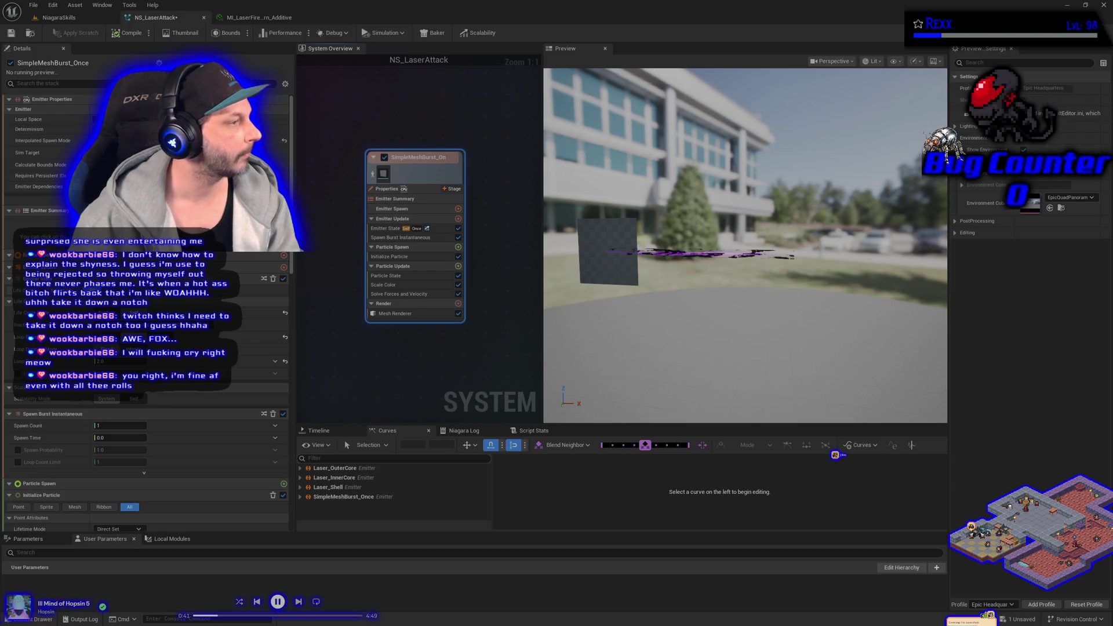
pyautogui.click(409, 287)
pyautogui.press('Delete')
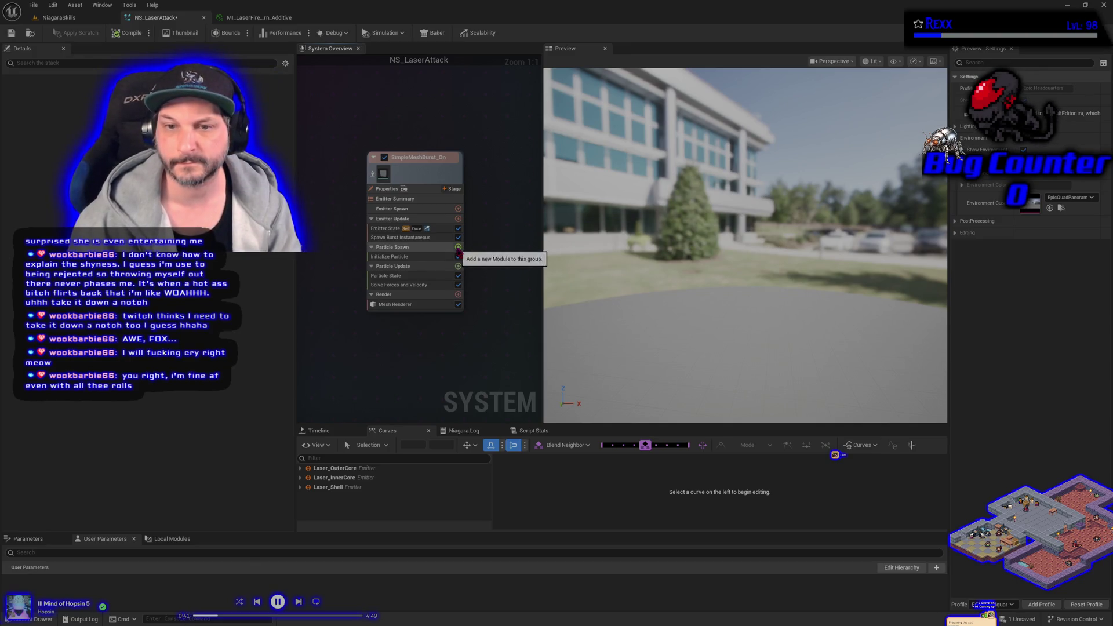
# Step: Add Initial Mesh Orientation to particle spawn with Orient to Vector mode and a chosen mesh axis
pyautogui.click(459, 247)
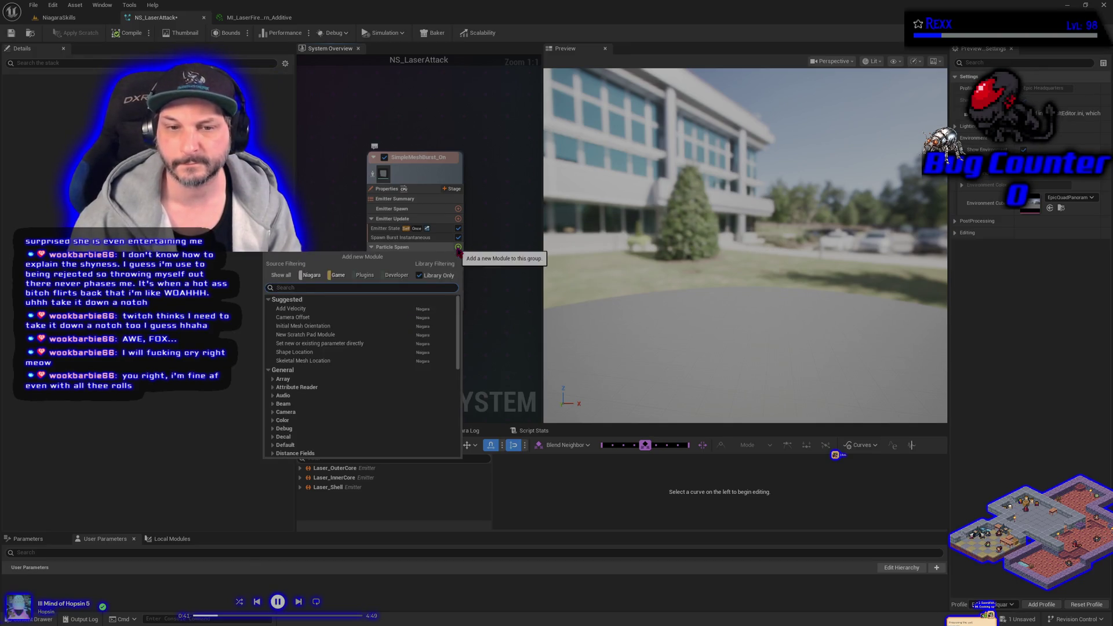
pyautogui.click(305, 325)
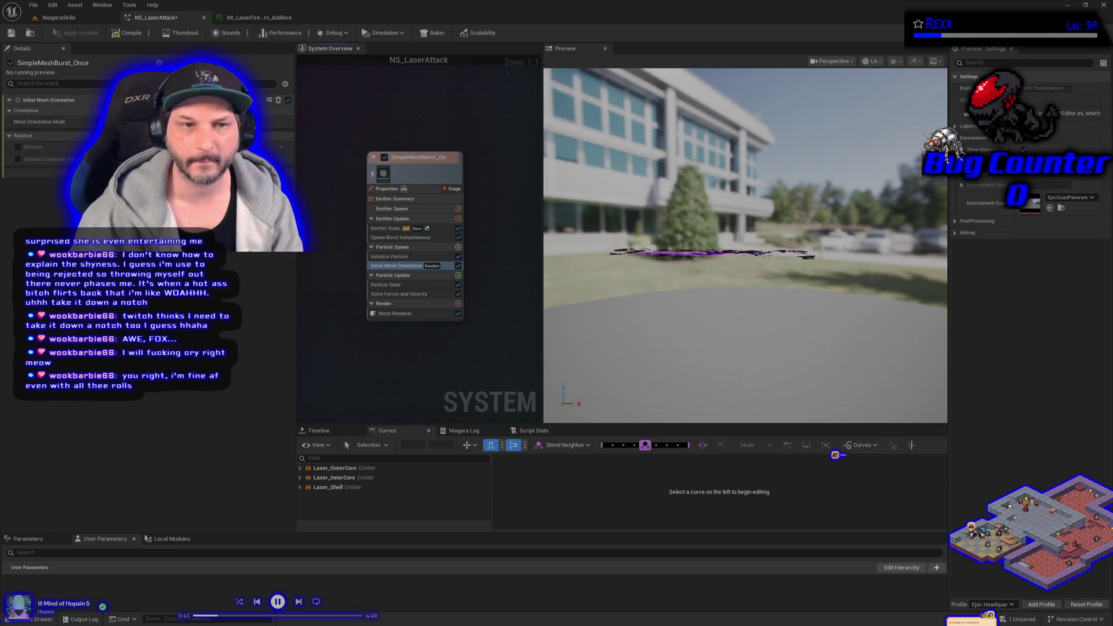
pyautogui.click(217, 133)
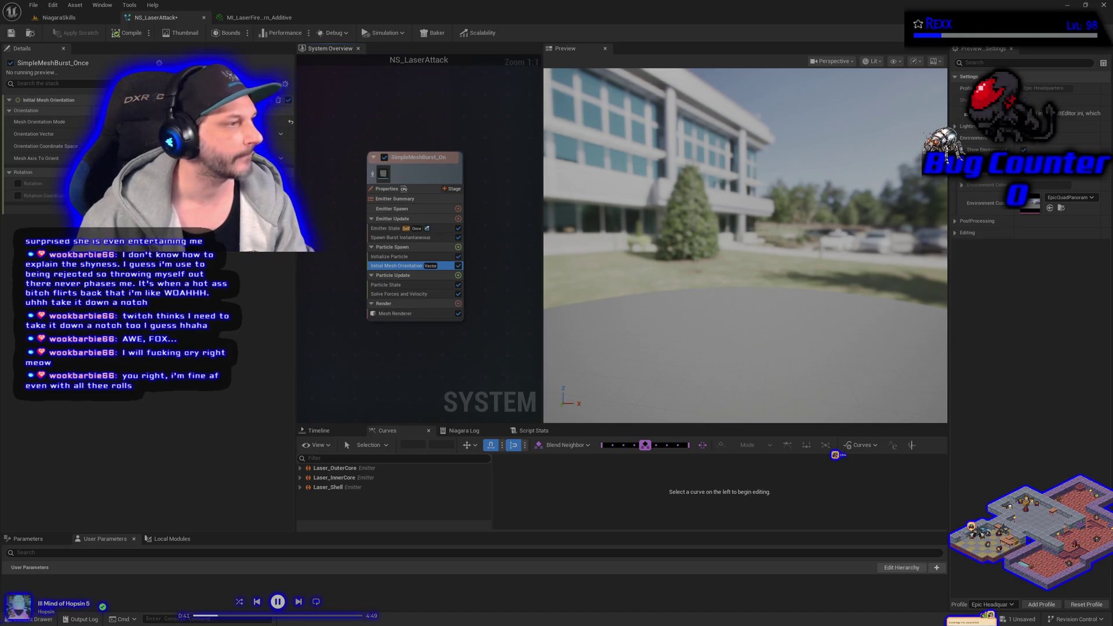
pyautogui.click(43, 158)
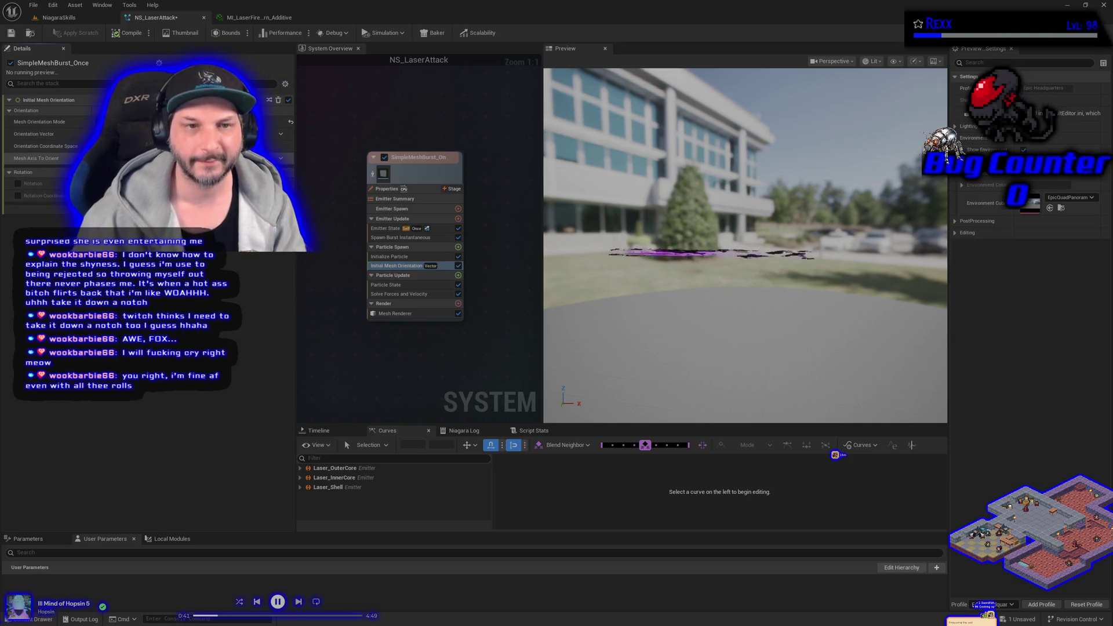
pyautogui.click(261, 158)
pyautogui.click(349, 192)
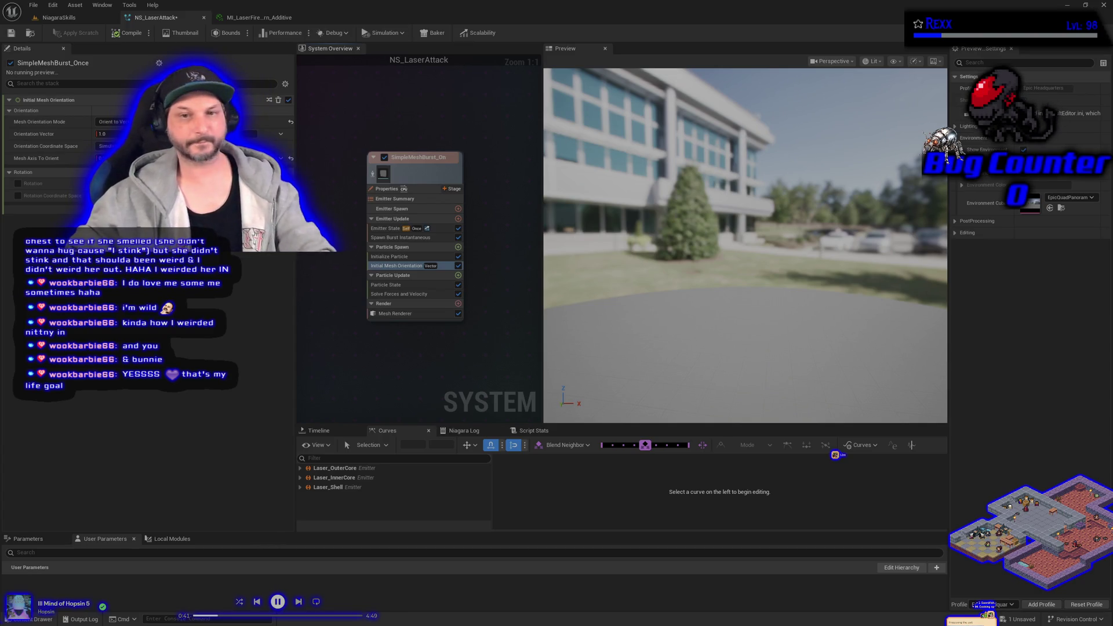
# Step: Expand the Mesh Renderer's Override Materials Index [0] entry and bring up the LaserAttack assets
pyautogui.click(395, 313)
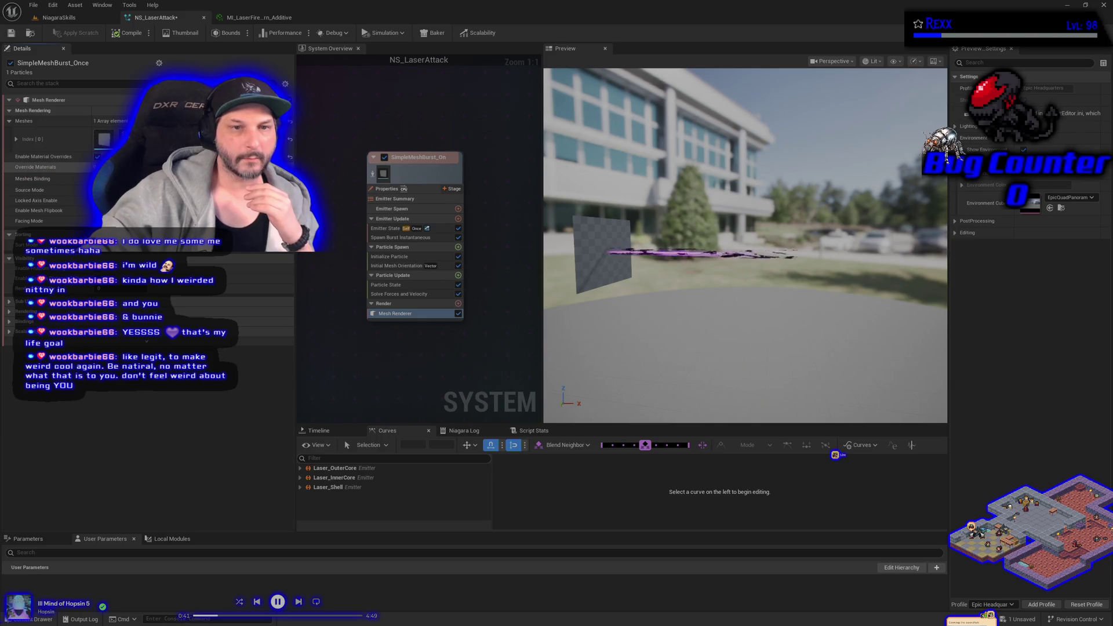
pyautogui.click(9, 167)
pyautogui.click(15, 178)
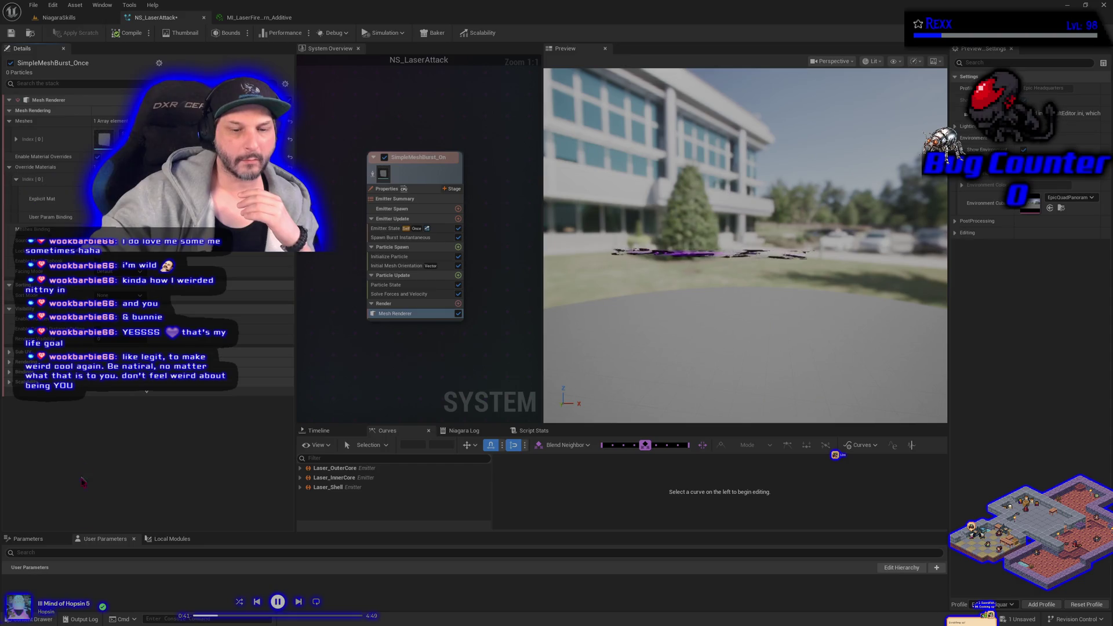
pyautogui.click(39, 618)
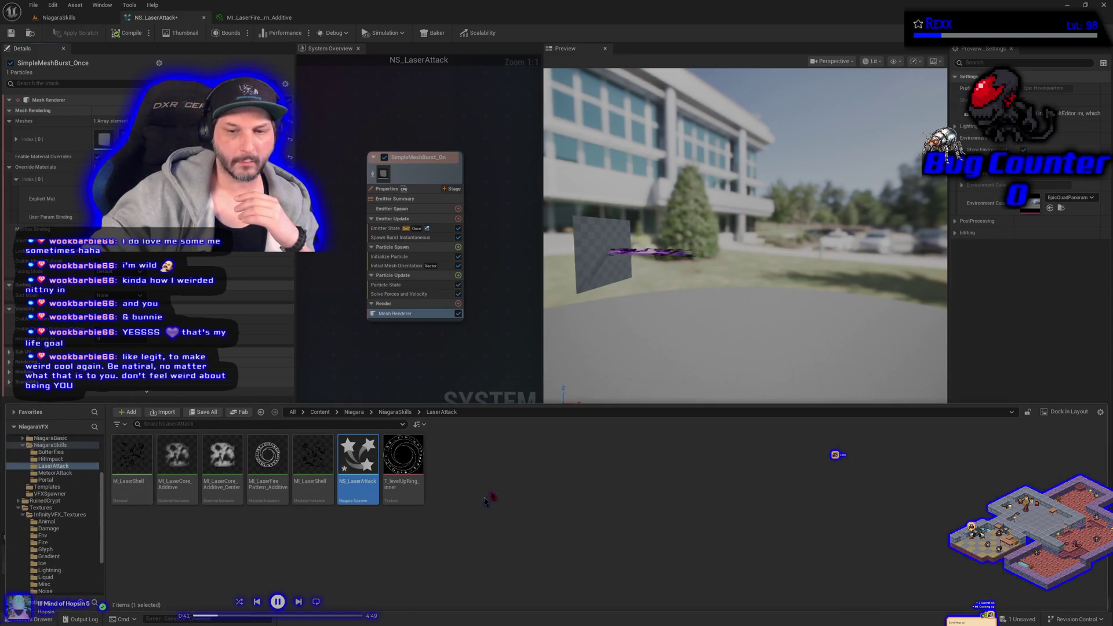
# Step: Drop the T_LevelUpRing asset onto the Explicit Mat slot and close the Content Drawer
pyautogui.moveTo(390, 466)
pyautogui.mouseDown()
pyautogui.moveTo(137, 598)
pyautogui.moveTo(42, 618)
pyautogui.mouseUp()
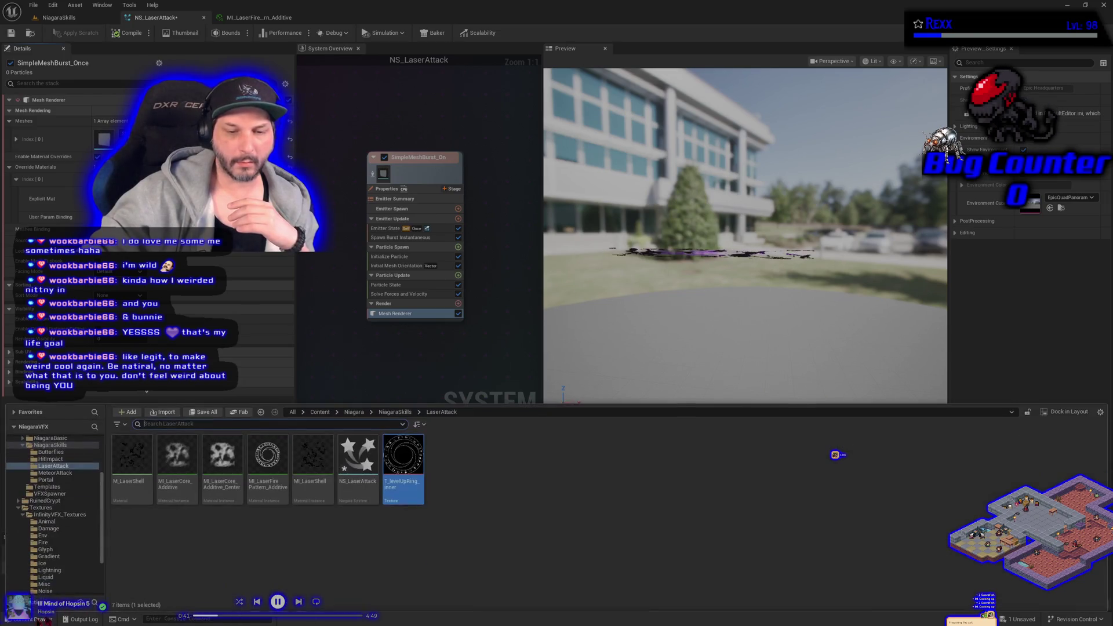
pyautogui.moveTo(337, 550)
pyautogui.mouseDown()
pyautogui.moveTo(346, 536)
pyautogui.moveTo(315, 481)
pyautogui.mouseUp()
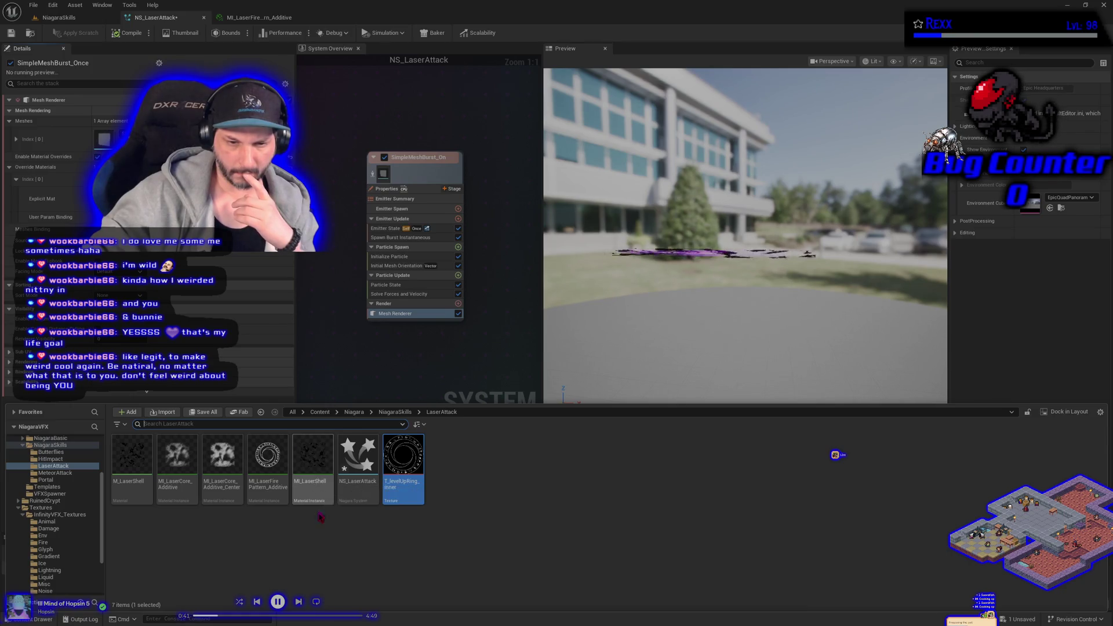
pyautogui.hotkey('ctrl', 'space')
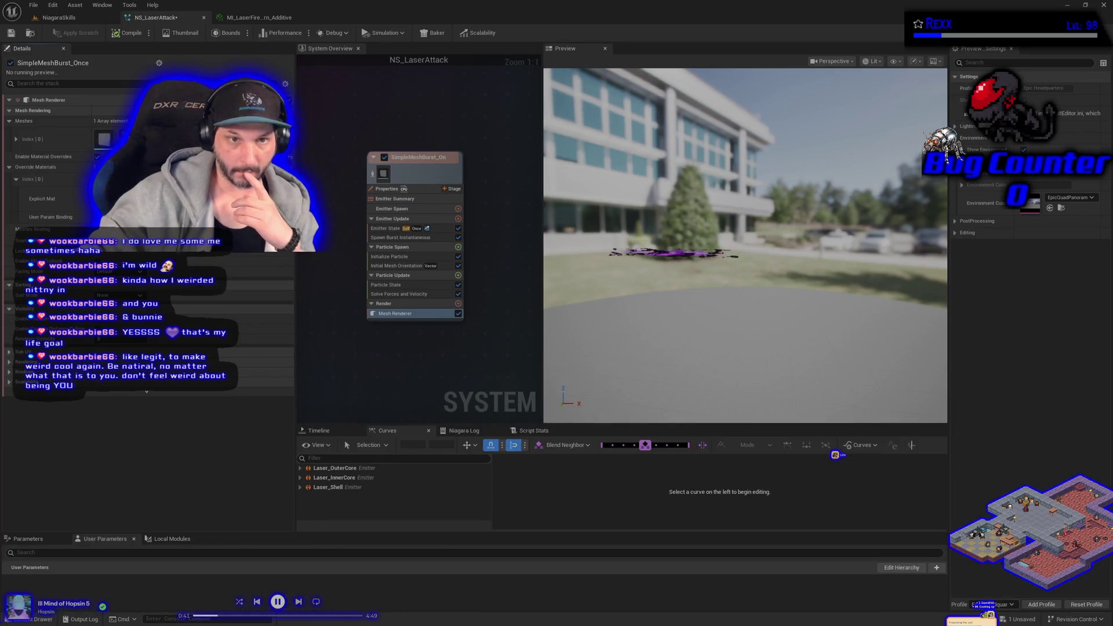